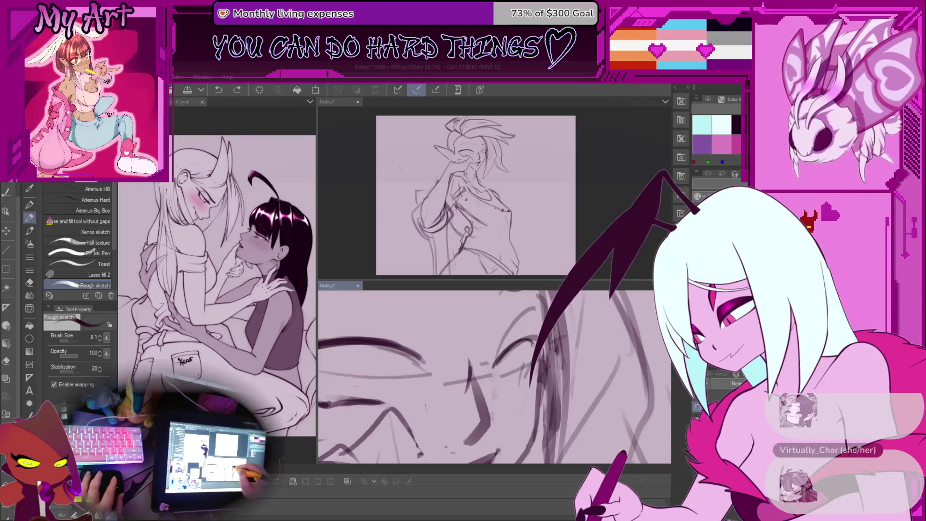
- Sketch iris strokes inside the eye close-up with the Rough sketch pen
key("ctrl+z")
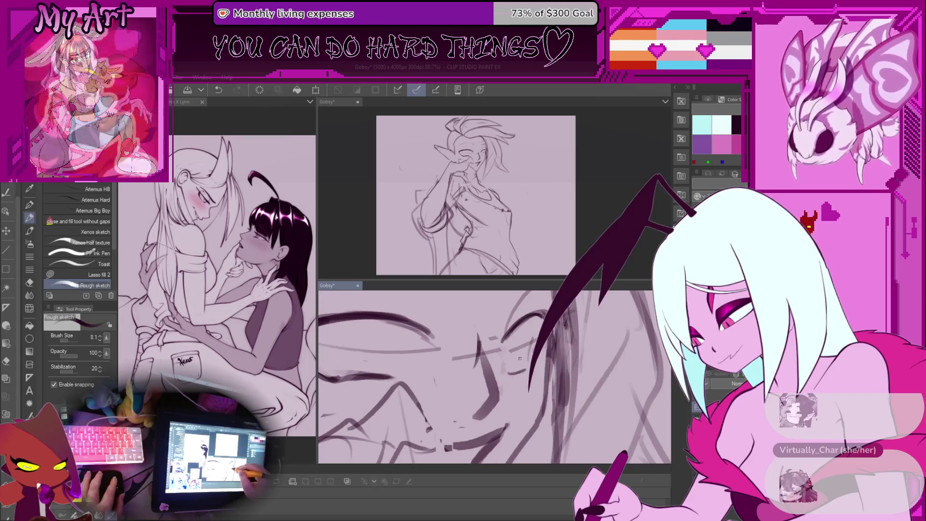
mouse_move(506, 340)
left_mouse_down()
mouse_move(497, 363)
mouse_move(503, 347)
left_mouse_up()
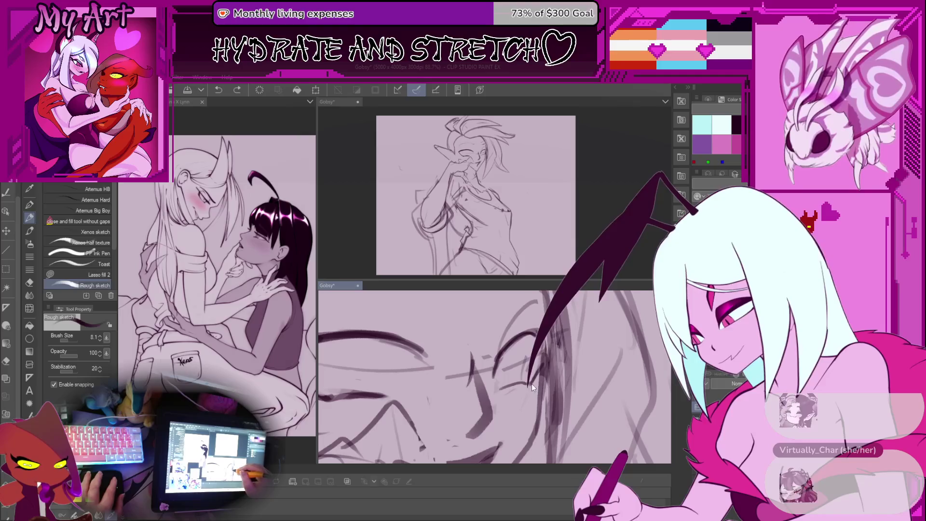
mouse_move(531, 357)
left_mouse_down()
mouse_move(575, 364)
mouse_move(562, 354)
left_mouse_up()
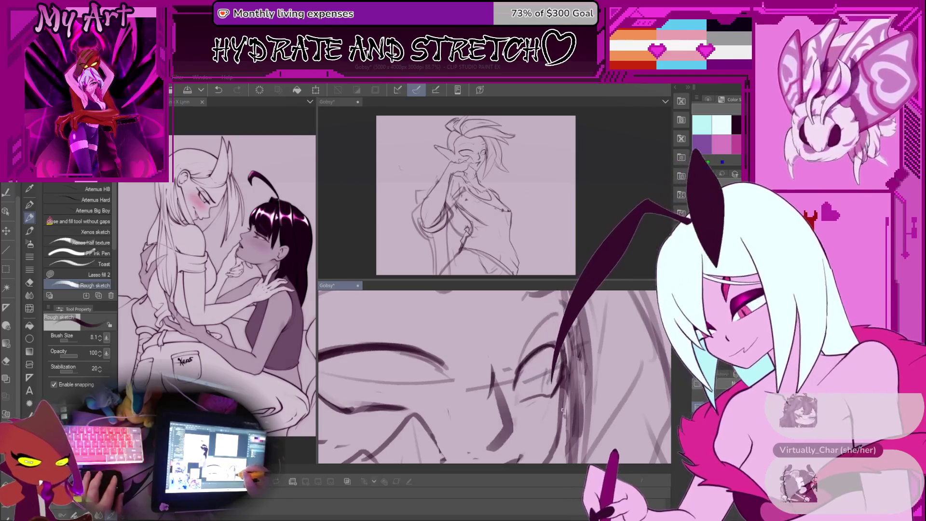
scroll(562, 409, "down", 5)
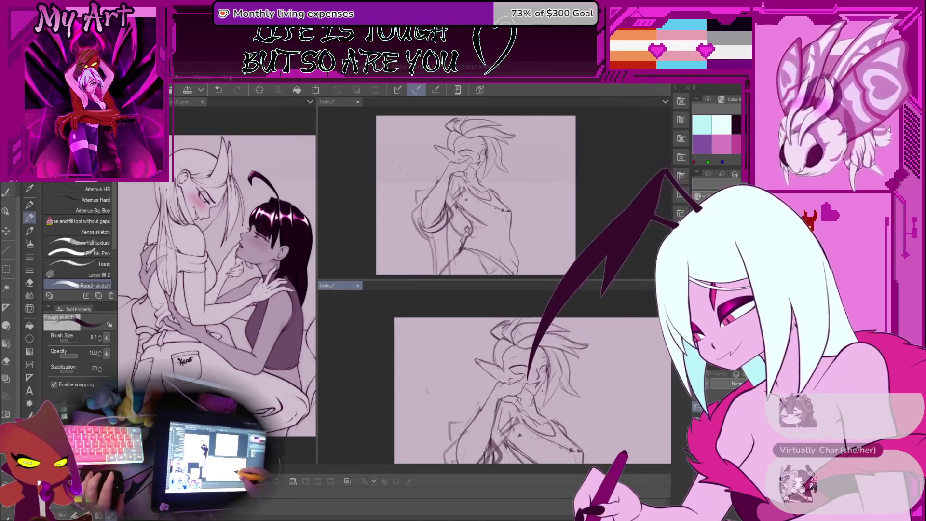
scroll(540, 389, "up", 5)
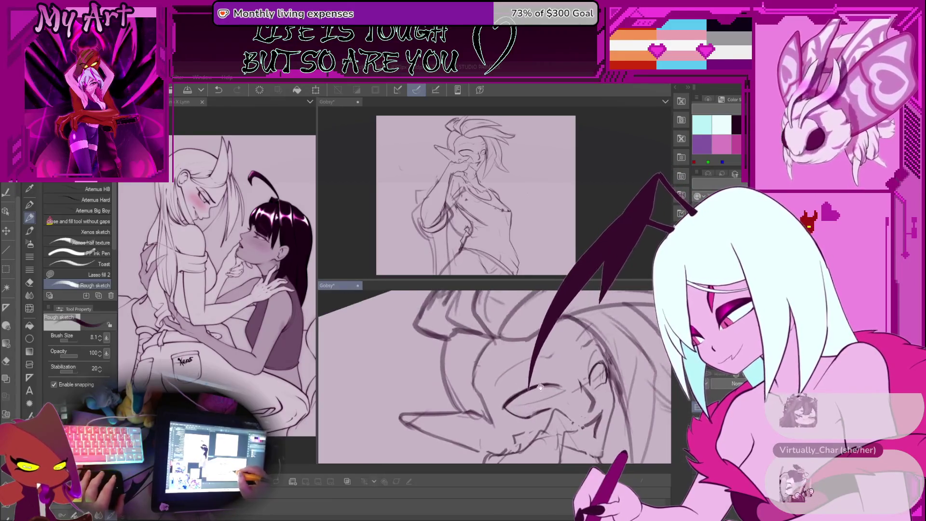
scroll(540, 387, "up", 2)
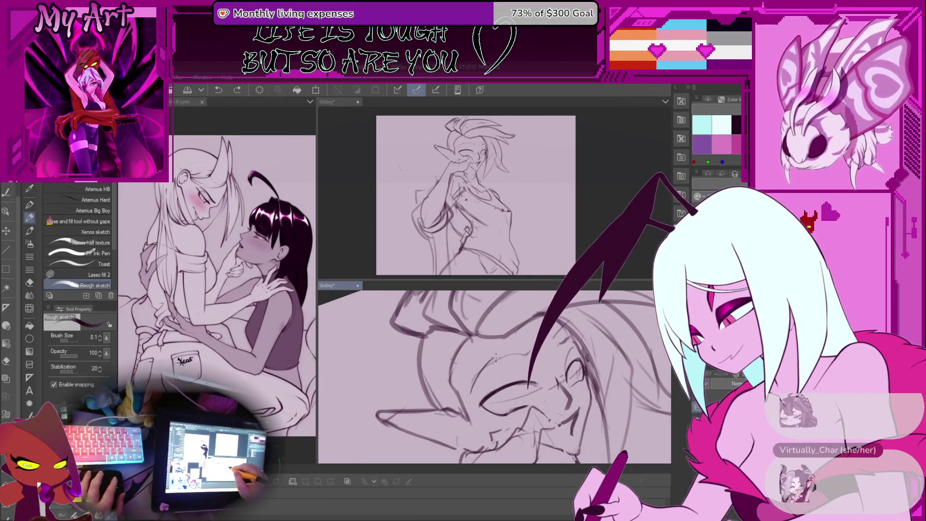
left_click_drag(470, 394, 501, 359)
scroll(518, 362, "up", 2)
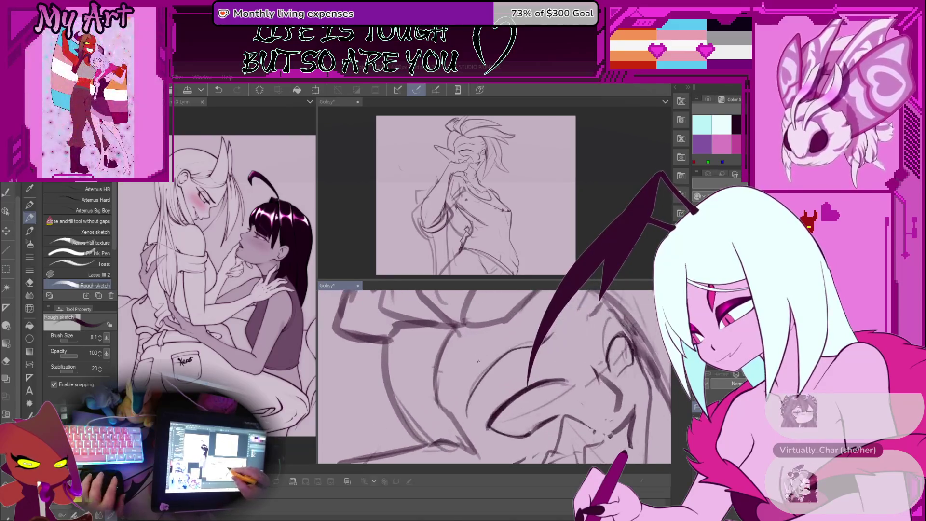
scroll(463, 396, "up", 2)
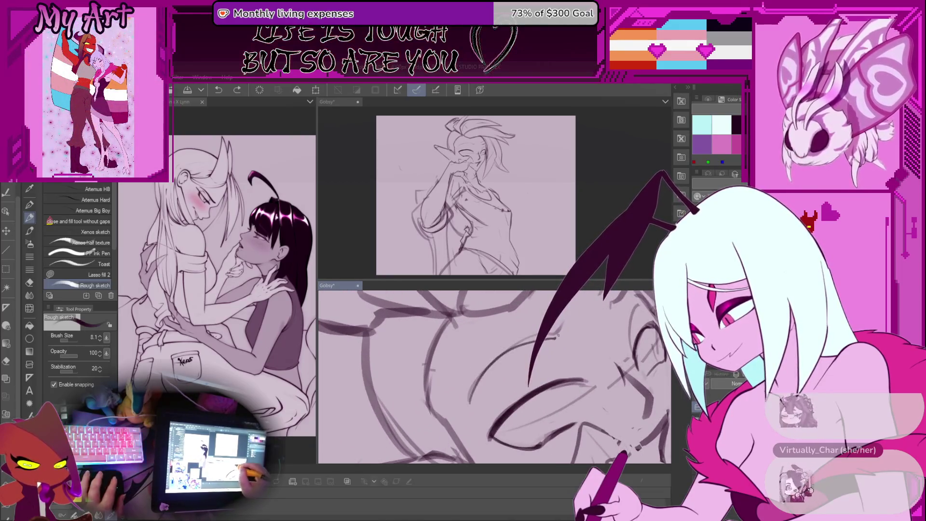
scroll(499, 365, "down", 3)
scroll(499, 364, "up", 5)
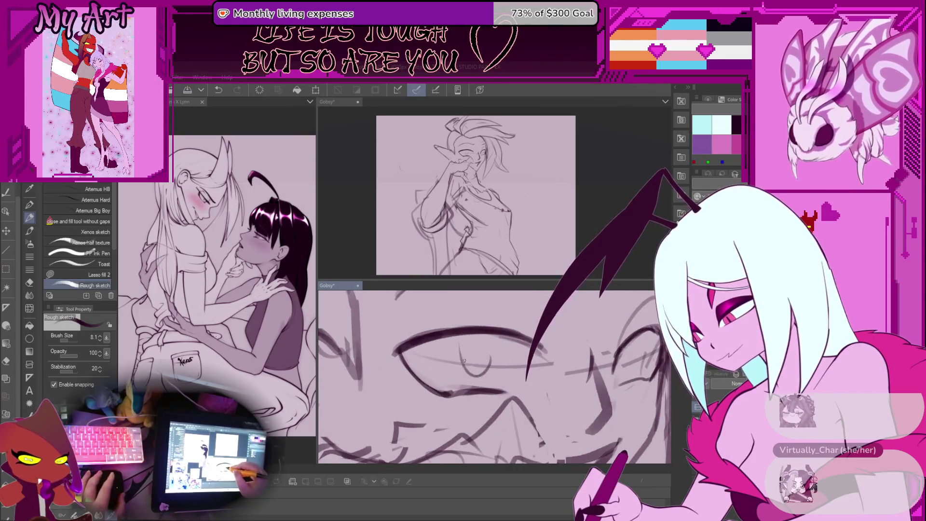
mouse_move(464, 361)
left_mouse_down()
mouse_move(494, 376)
mouse_move(493, 389)
mouse_move(475, 390)
mouse_move(498, 389)
left_mouse_up()
- Undo the misplaced strokes around the iris and eye oval
key("ctrl+z")
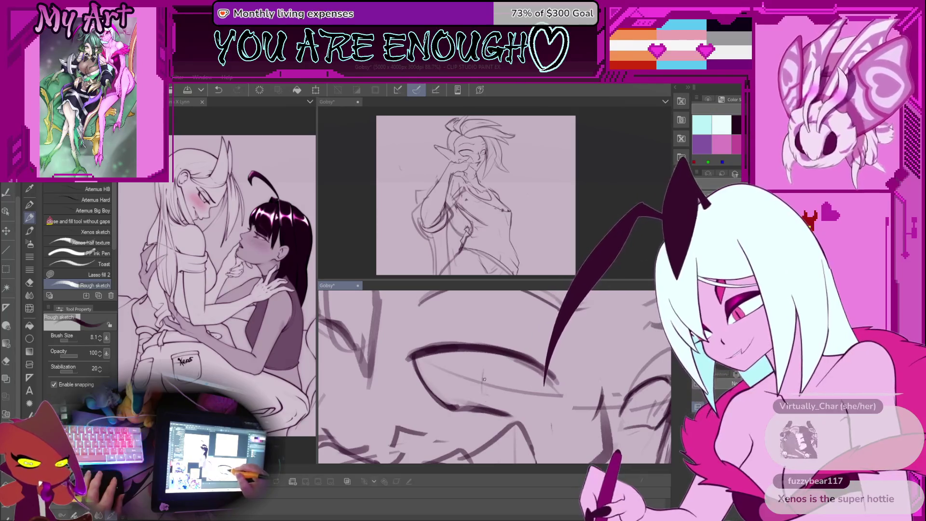
key("ctrl+z")
left_click_drag(498, 392, 473, 372)
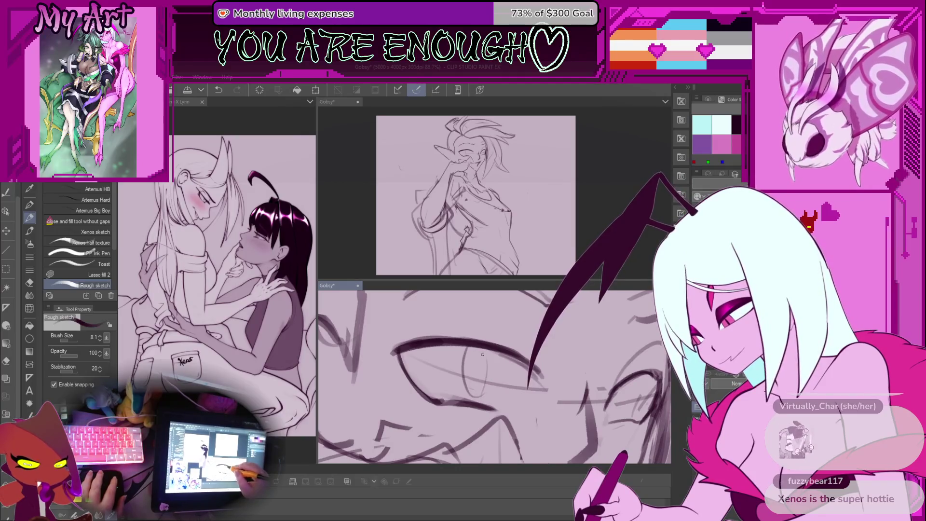
key("ctrl+z")
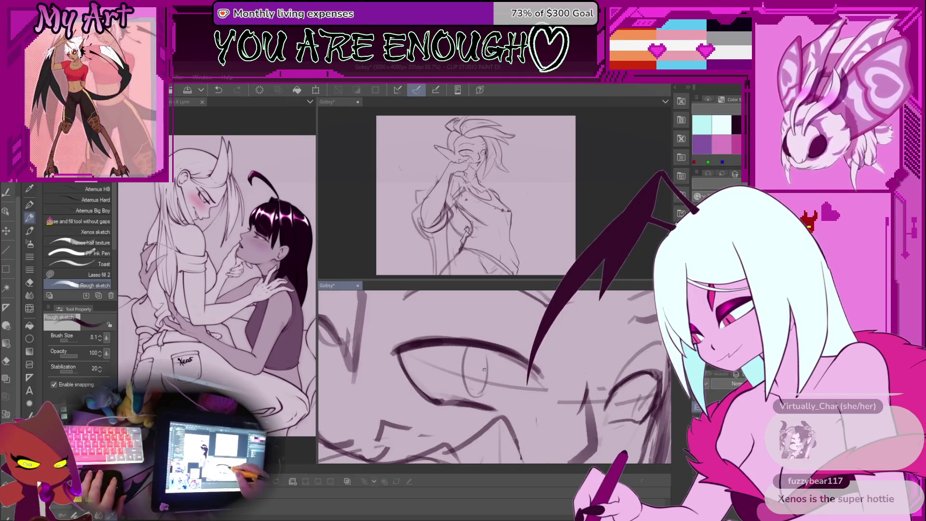
key("ctrl+z")
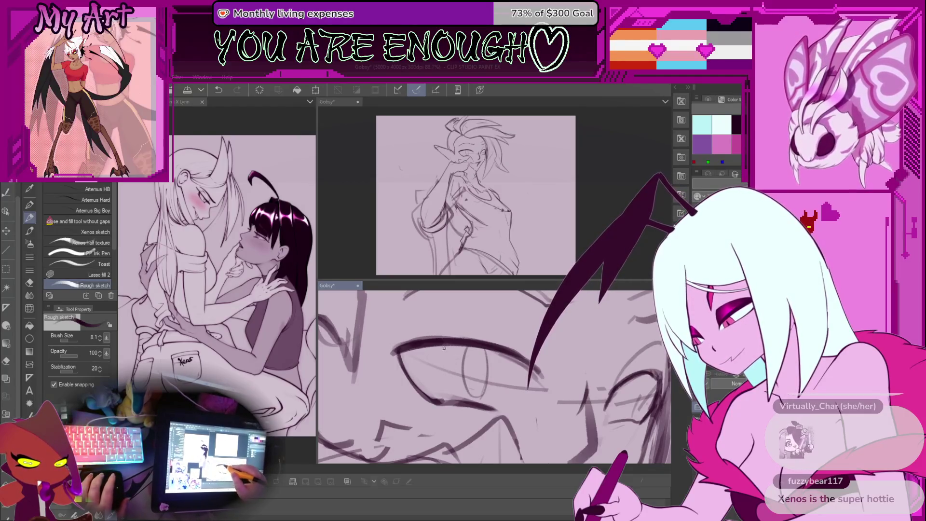
key("ctrl+z")
key("ctrl+z")
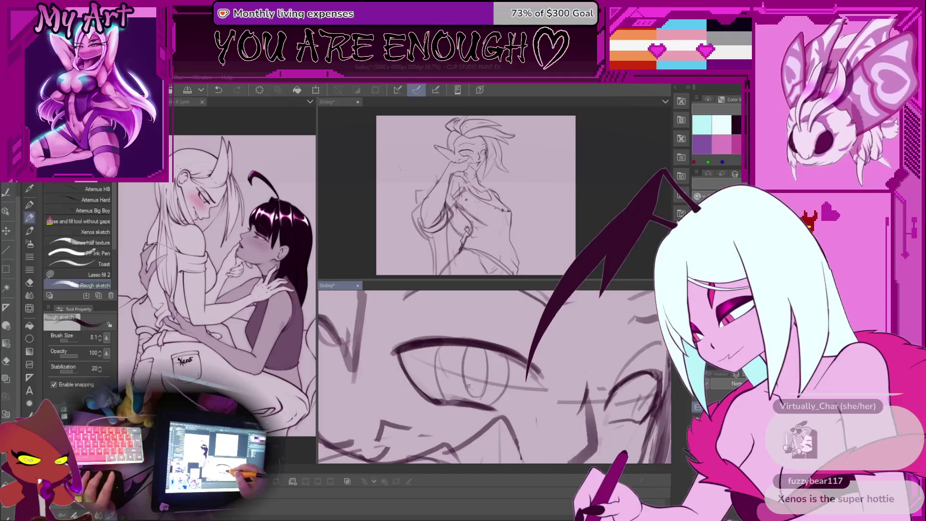
- Rotate the lassoed iris slightly and apply the transform
key("m")
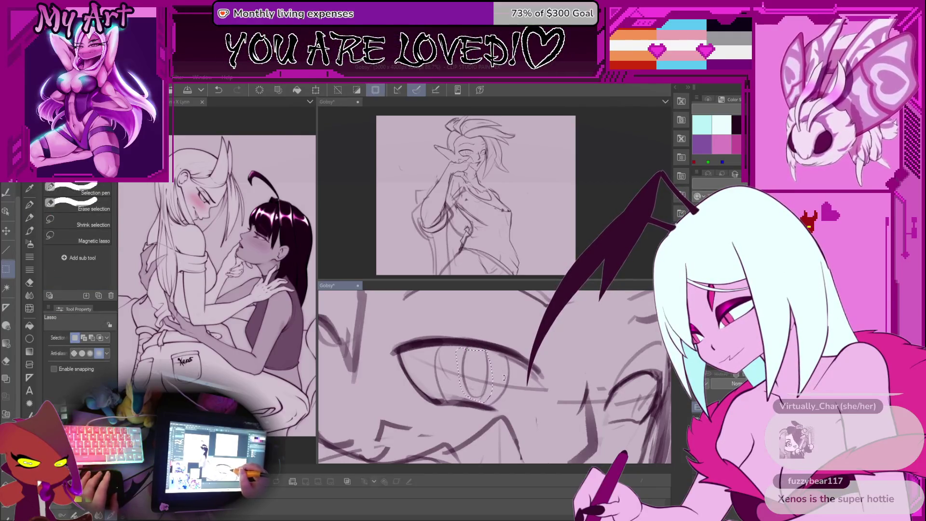
key("ctrl+t")
mouse_move(493, 354)
left_mouse_down()
mouse_move(488, 385)
mouse_move(490, 372)
mouse_move(478, 375)
left_mouse_up()
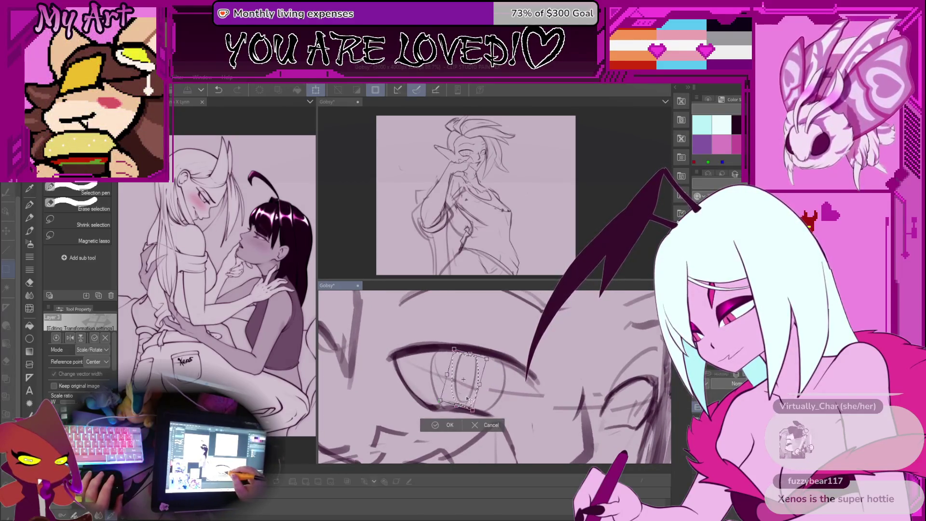
left_click(450, 423)
key("ctrl+minus")
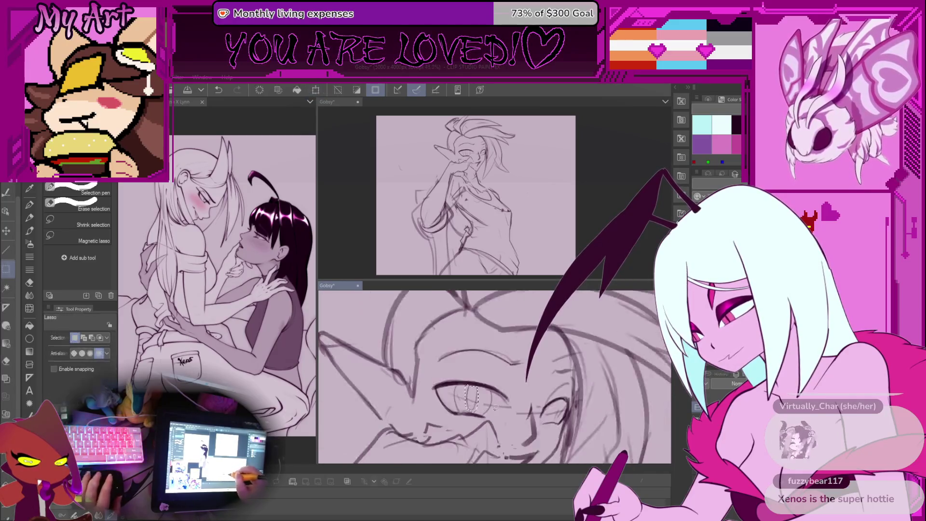
key("ctrl+minus")
key("ctrl+minus")
key("ctrl+minus")
key("p")
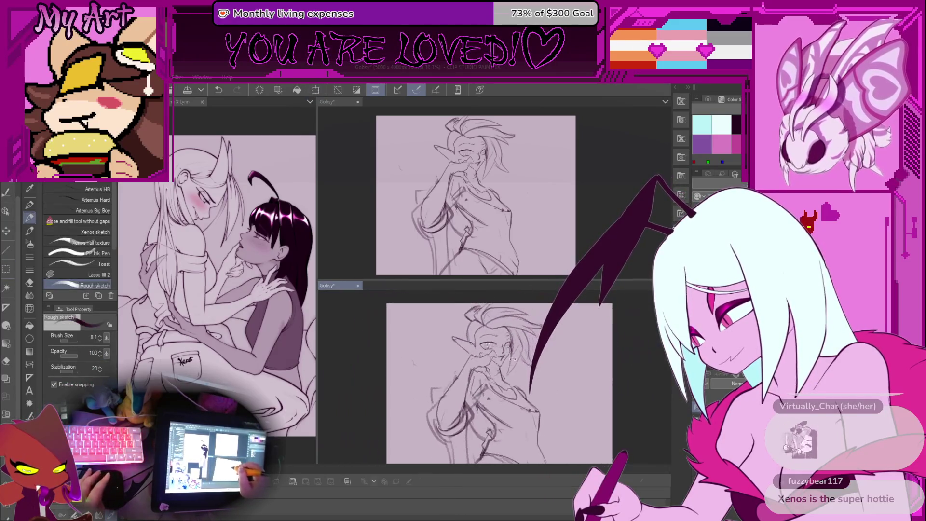
key("ctrl+plus")
key("ctrl+plus")
key("ctrl+plus")
key("ctrl+plus")
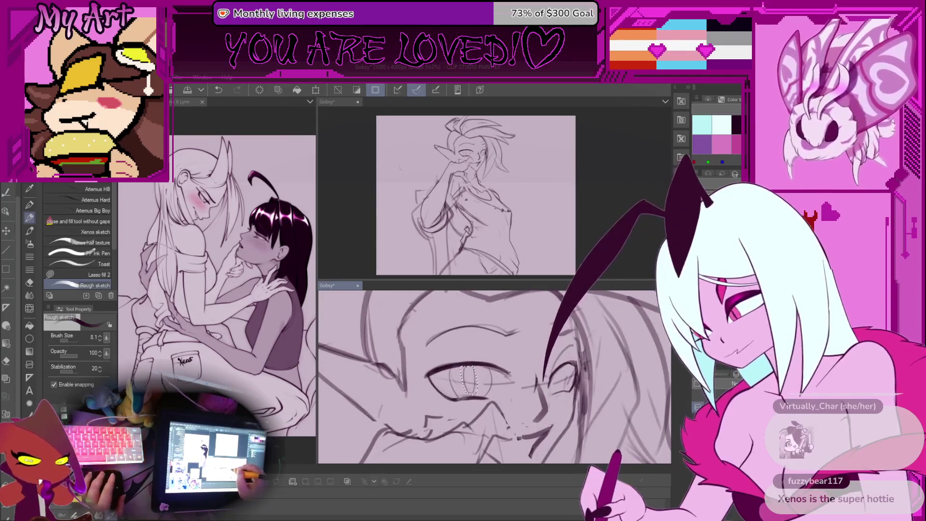
- Lasso a larger area around the iris and scale it wider to fill the eye
key("m")
scroll(469, 376, "up", 1)
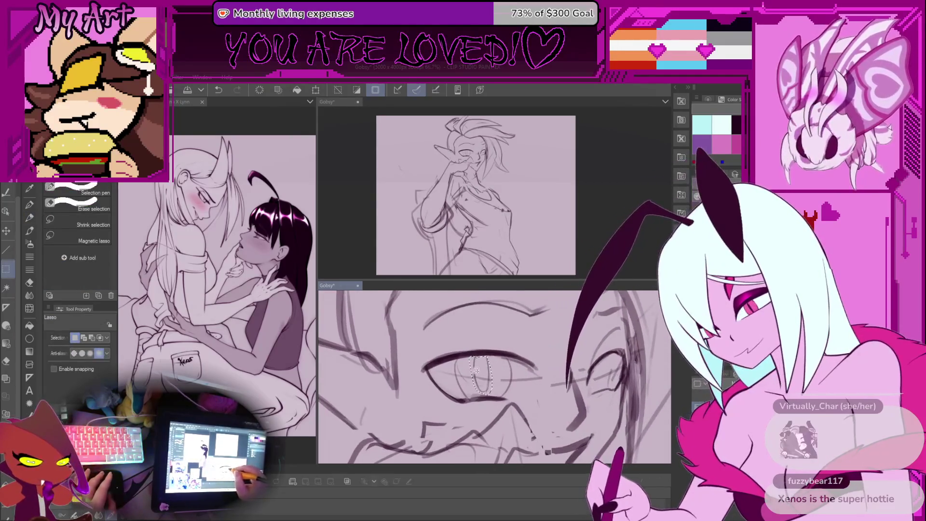
mouse_move(475, 358)
left_mouse_down()
mouse_move(495, 387)
mouse_move(503, 382)
left_mouse_up()
key("ctrl+t")
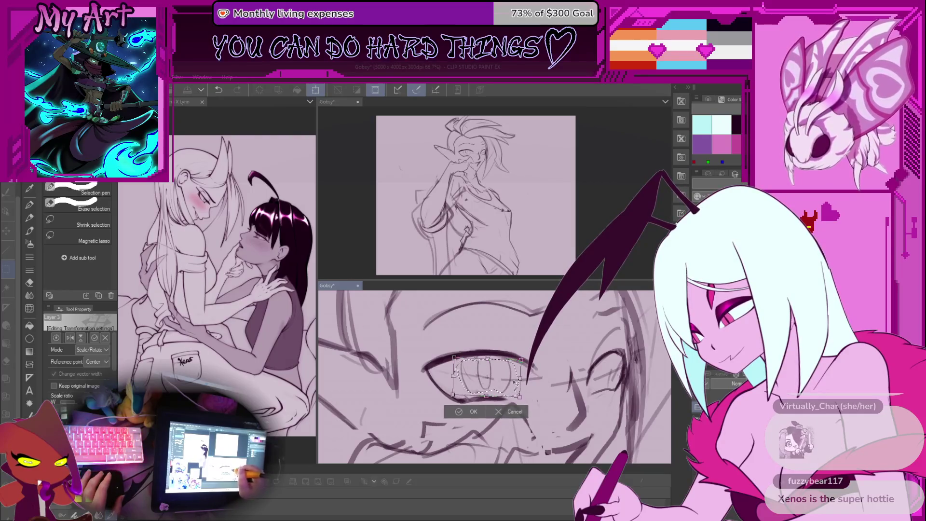
key("Return")
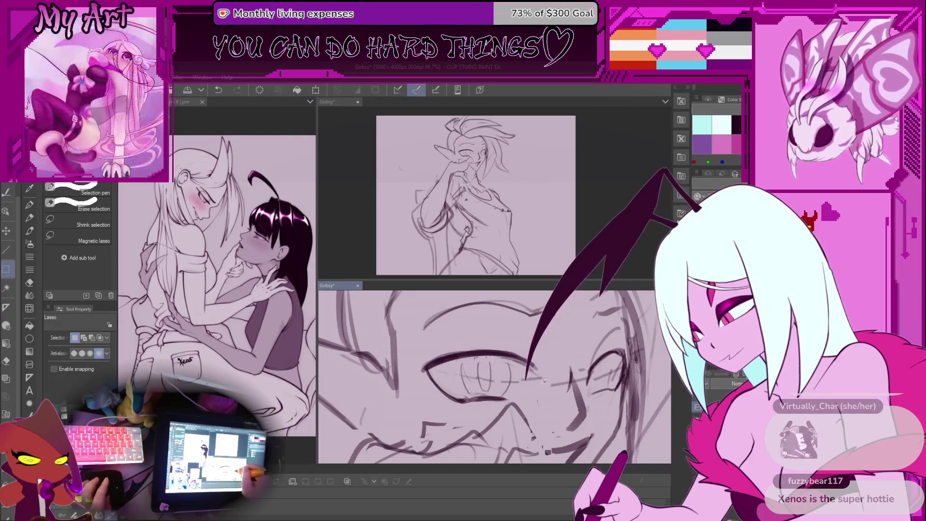
scroll(540, 382, "down", 2)
key("p")
scroll(531, 383, "up", 3)
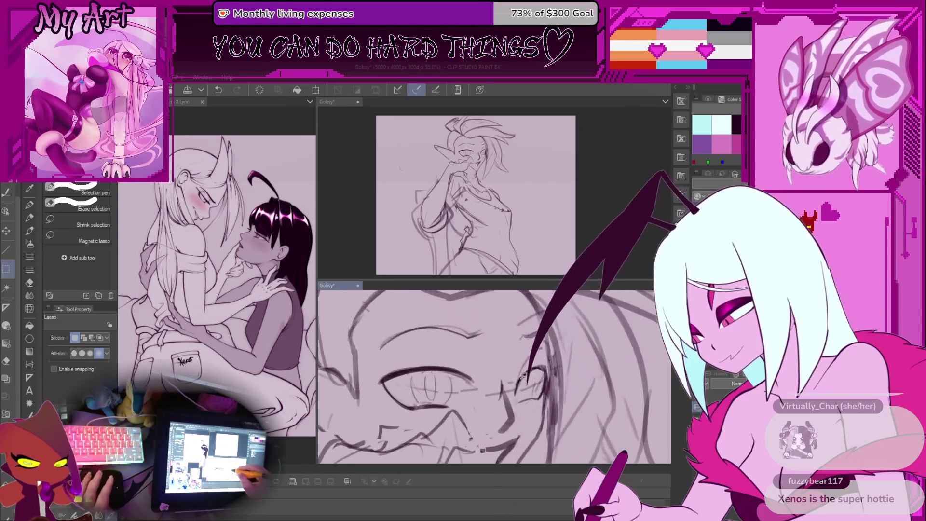
- Zoom and rotate the canvas view so the eye sits level in close-up
mouse_move(519, 385)
left_mouse_down()
mouse_move(446, 360)
mouse_move(449, 333)
left_mouse_up()
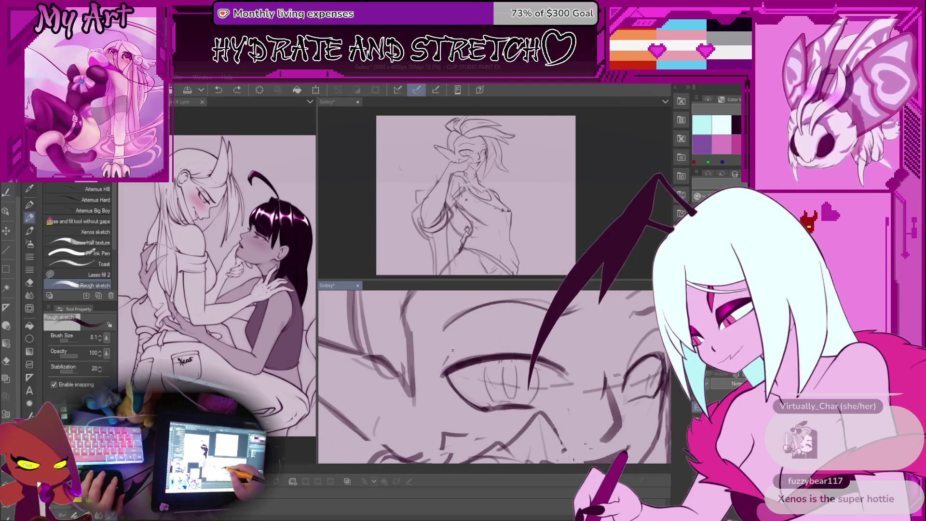
left_click_drag(450, 352, 446, 351)
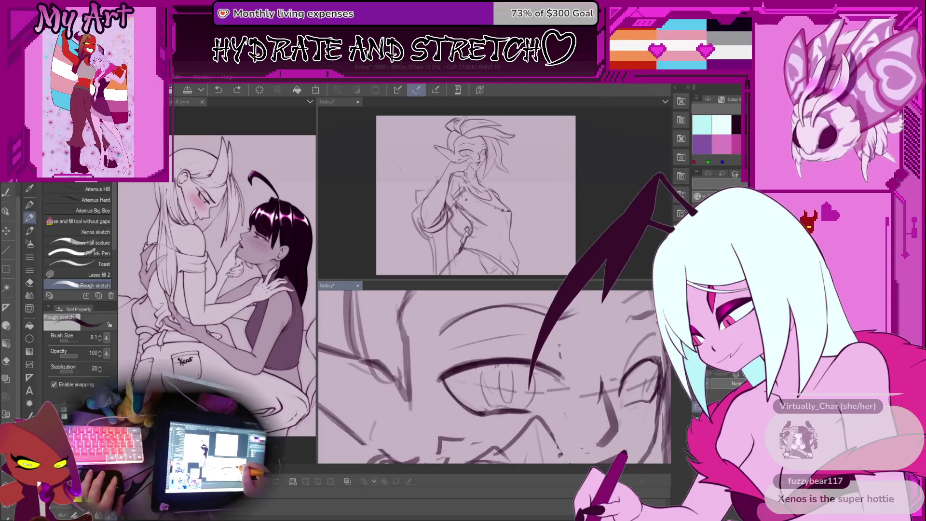
left_click_drag(508, 343, 481, 331)
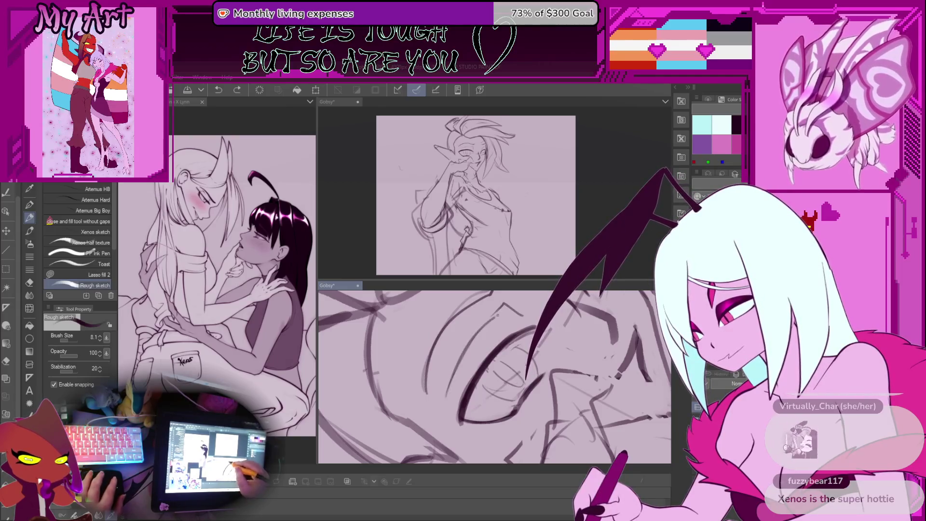
mouse_move(496, 313)
left_mouse_down()
mouse_move(543, 355)
mouse_move(504, 356)
mouse_move(528, 367)
mouse_move(569, 414)
mouse_move(540, 347)
left_mouse_up()
left_click_drag(531, 313, 550, 380)
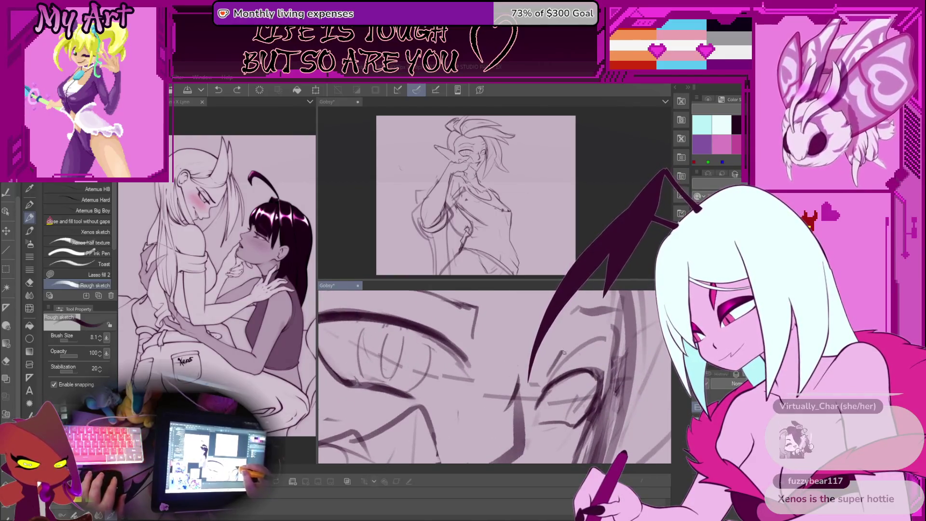
- Sketch rough strokes around the right eye with the pencil
left_click_drag(573, 309, 584, 342)
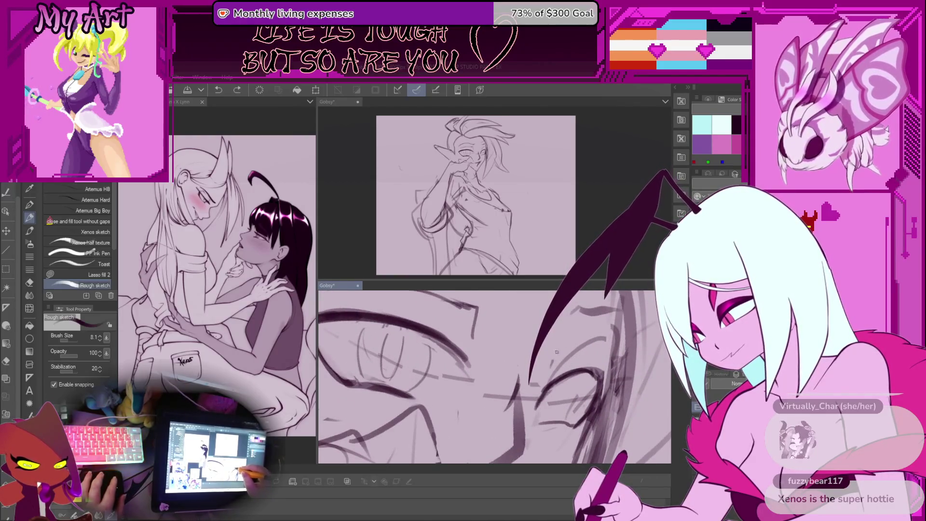
mouse_move(606, 354)
left_mouse_down()
mouse_move(600, 364)
mouse_move(572, 334)
mouse_move(559, 338)
mouse_move(537, 351)
mouse_move(556, 375)
mouse_move(515, 337)
mouse_move(498, 409)
mouse_move(497, 378)
left_mouse_up()
key("m")
key("p")
key("m")
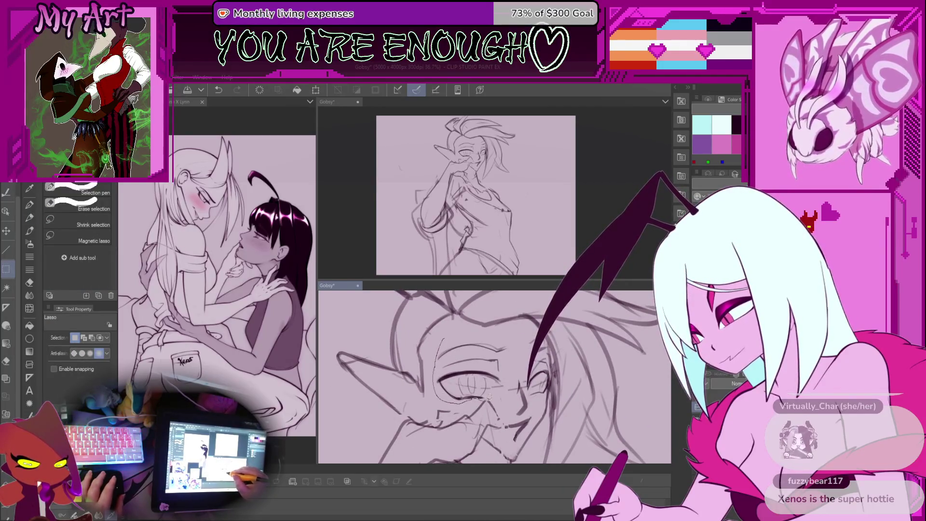
- Erase lines in the eye selection and shift the eye slightly right
left_click_drag(482, 331, 483, 332)
key("Delete")
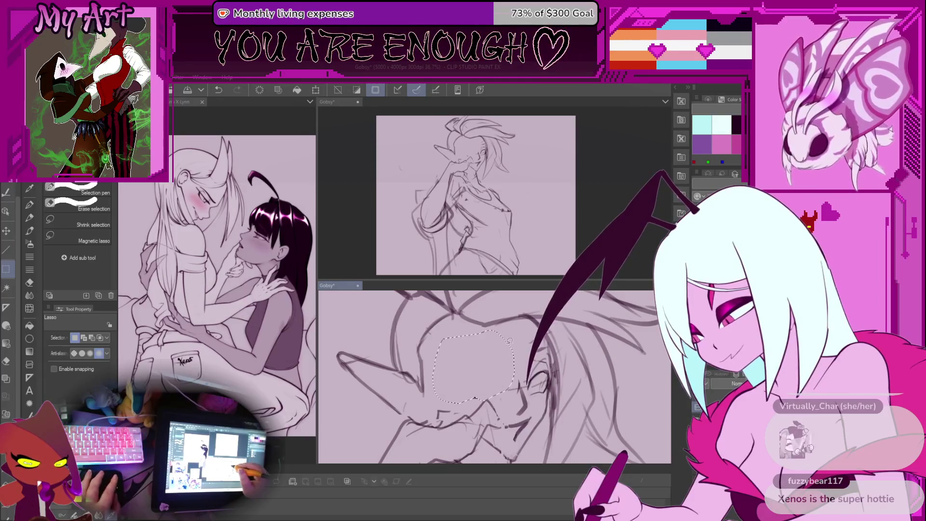
key("ctrl+z")
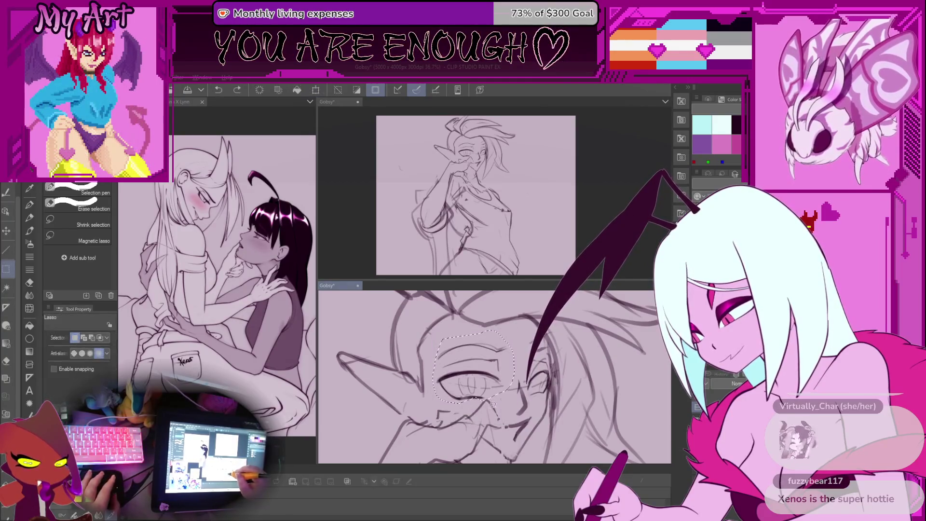
key("Delete")
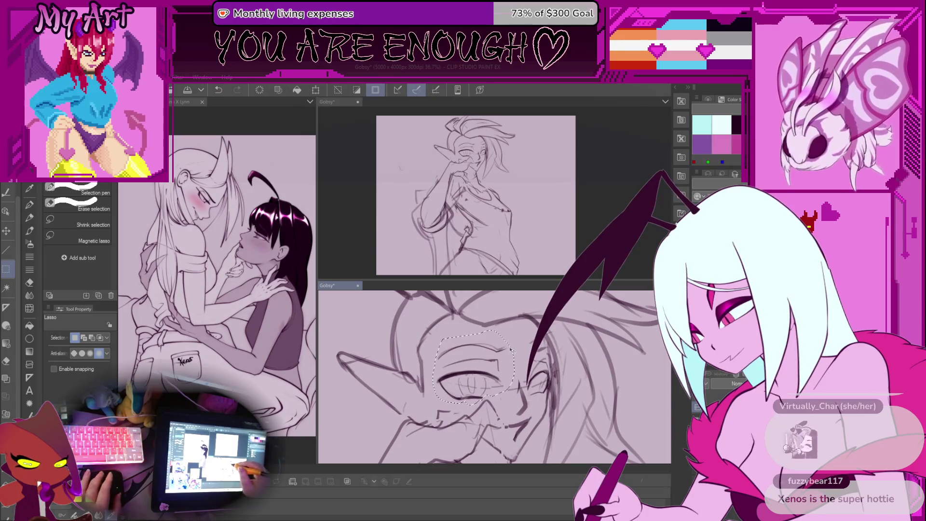
key("ctrl+t")
left_click_drag(496, 348, 503, 348)
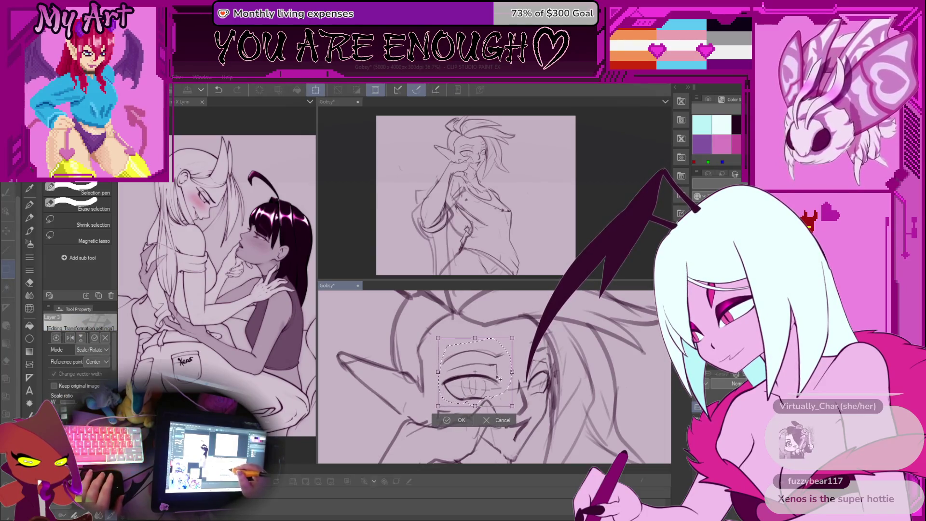
left_click(462, 420)
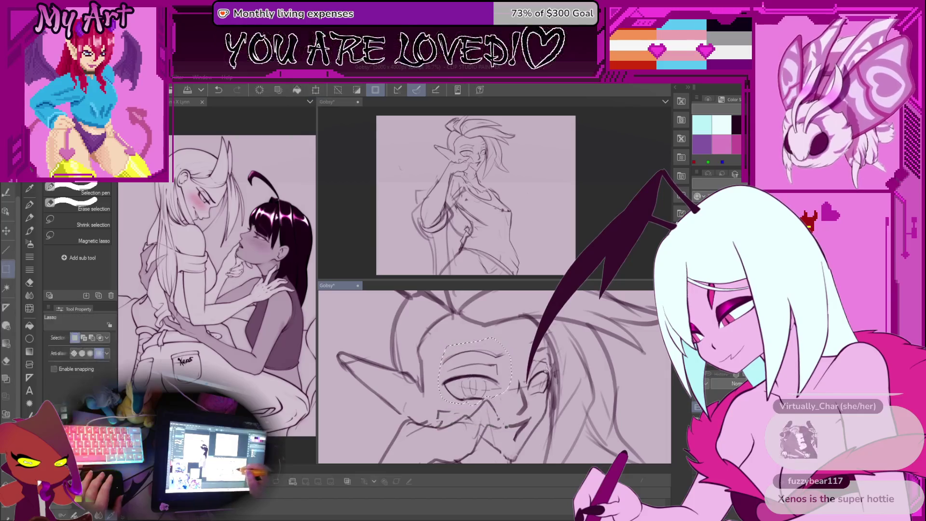
- Lasso the ear on the right side and transform it into a new position
mouse_move(529, 341)
left_mouse_down()
mouse_move(520, 360)
mouse_move(547, 403)
left_mouse_up()
key("ctrl+t")
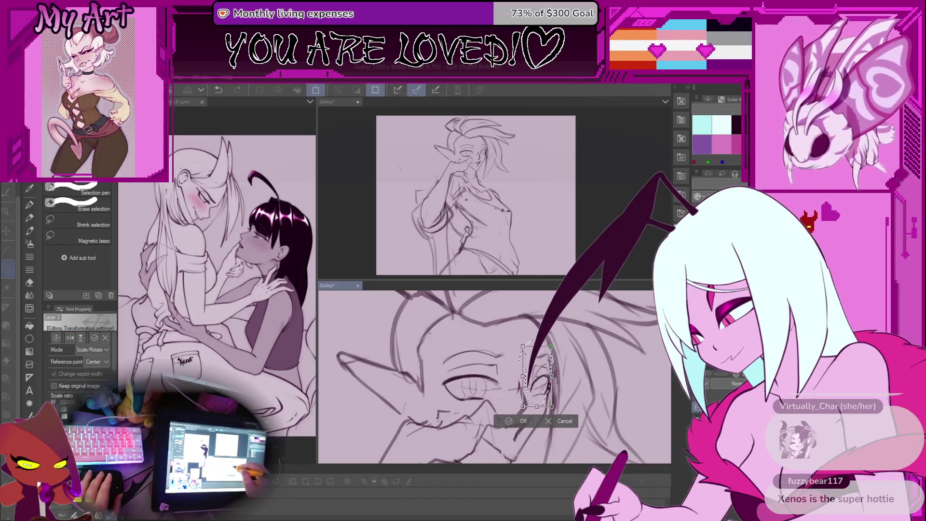
left_click(523, 419)
scroll(530, 386, "up", 3)
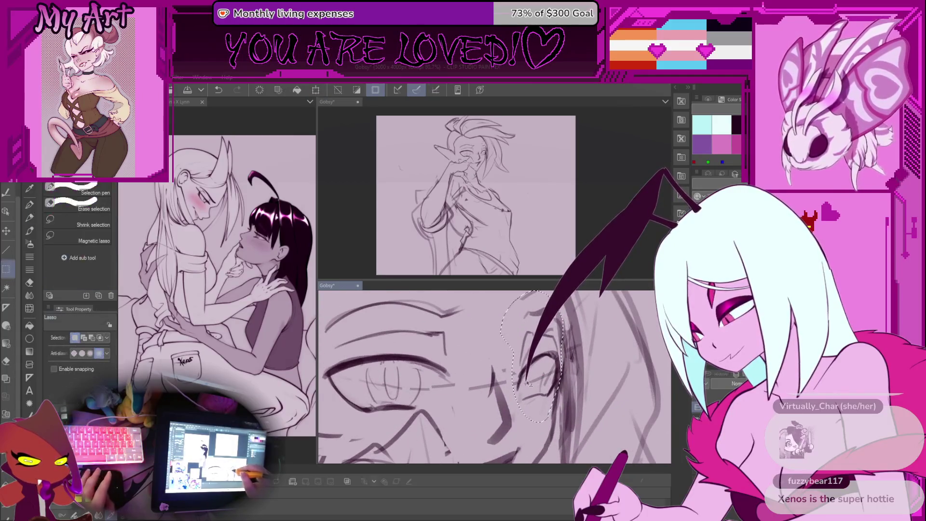
key("p")
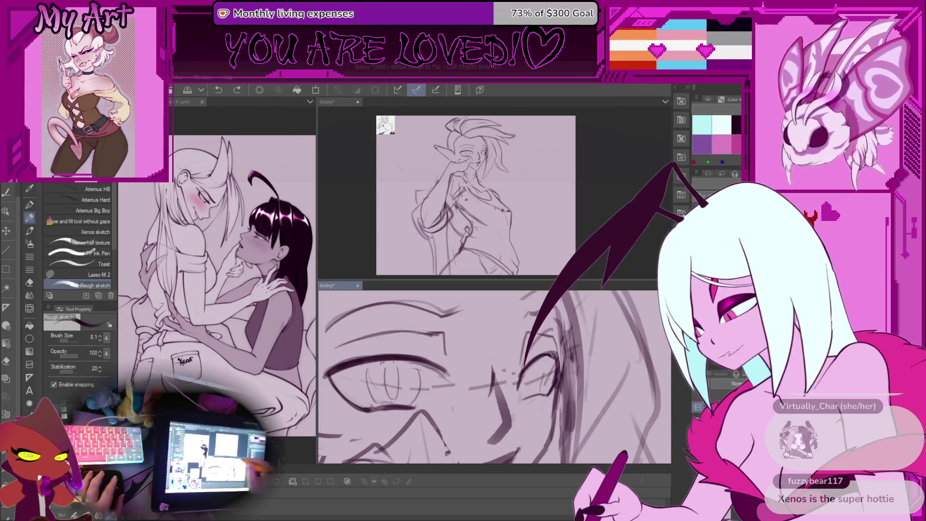
- Undo the last eye edit and clear a quick freehand selection
key("ctrl+z")
scroll(494, 376, "down", 5)
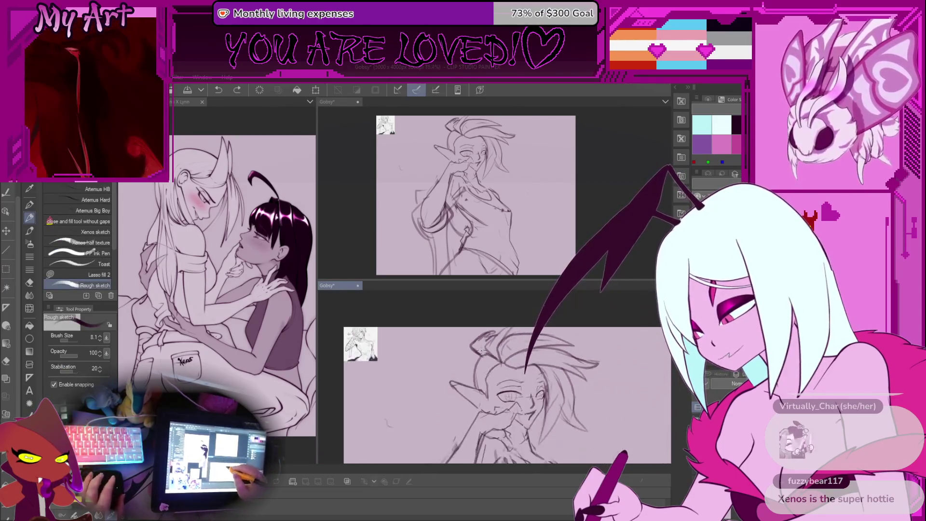
key("m")
mouse_move(456, 336)
left_mouse_down()
mouse_move(358, 368)
mouse_move(458, 347)
left_mouse_up()
scroll(515, 373, "up", 5)
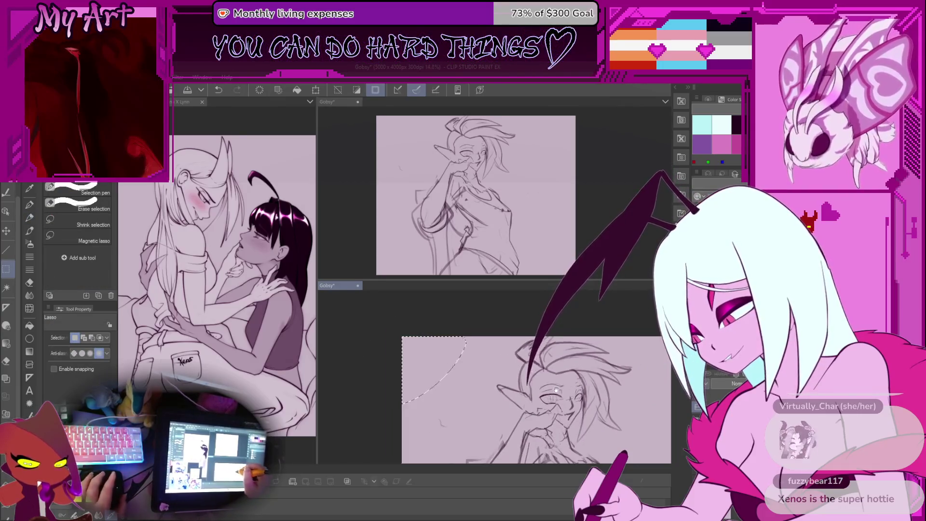
scroll(515, 372, "up", 4)
key("ctrl+d")
key("p")
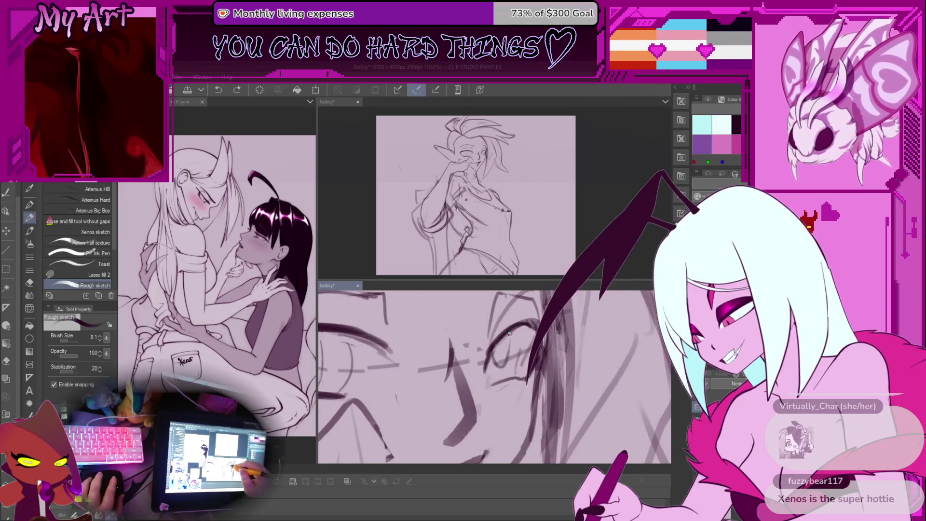
- Zoom out until the whole elf figure is visible
scroll(510, 333, "down", 2)
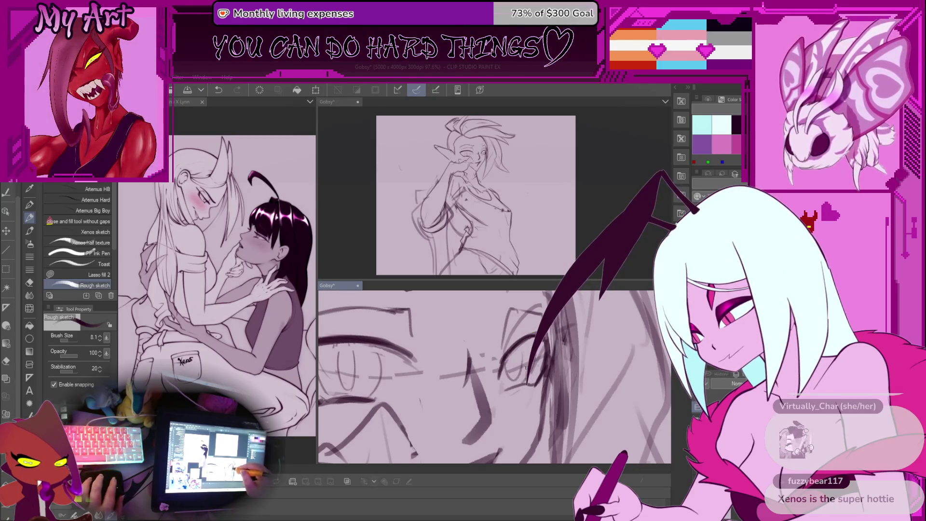
scroll(525, 367, "down", 5)
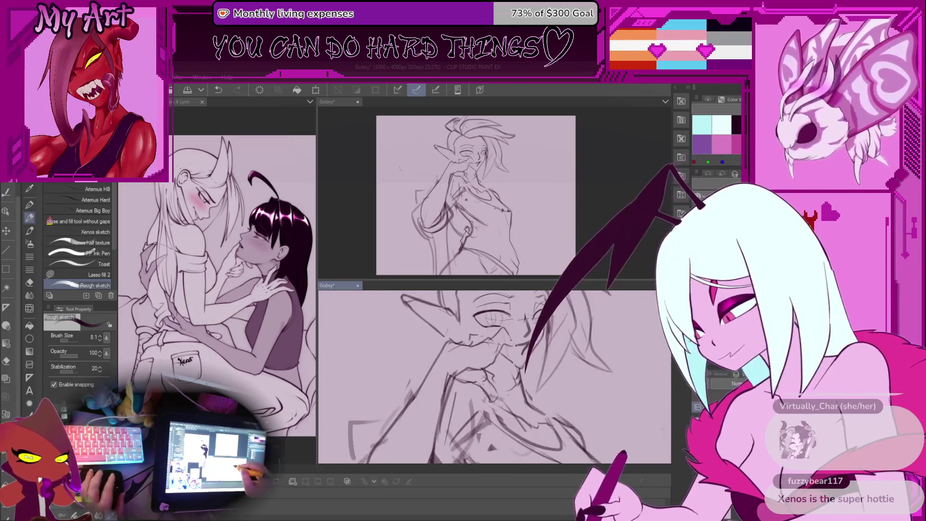
scroll(548, 410, "down", 5)
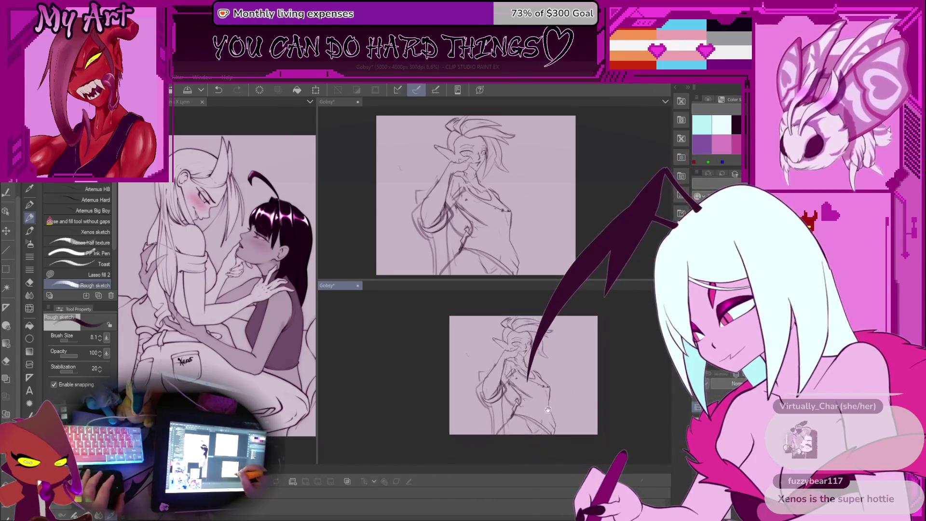
scroll(531, 377, "up", 3)
- Undo a stroke, then make and drop a freehand selection near the hand
scroll(518, 353, "up", 4)
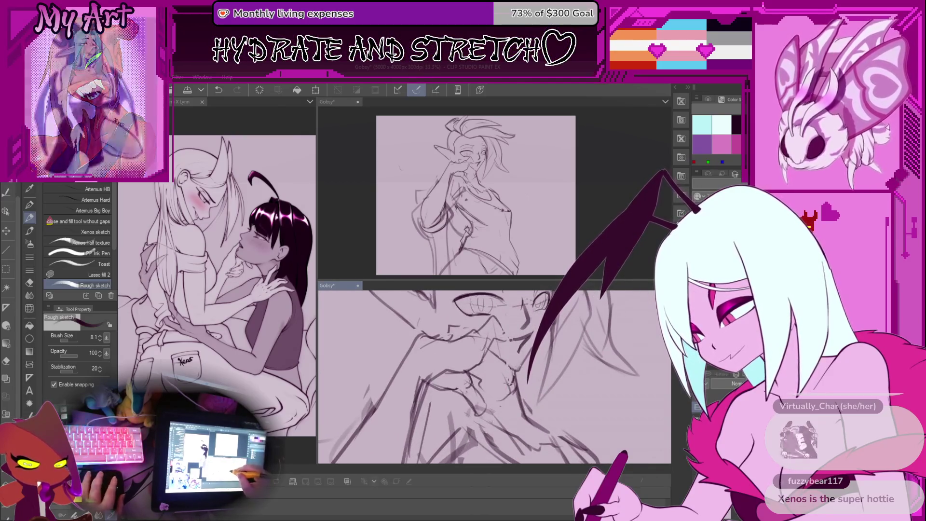
key("ctrl+z")
left_click_drag(519, 395, 506, 399)
key("m")
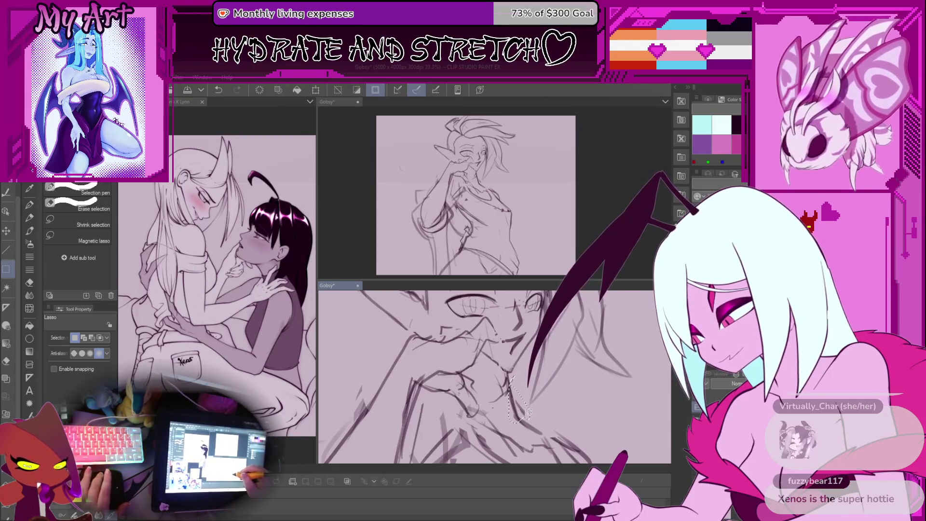
mouse_move(534, 397)
left_mouse_down()
mouse_move(530, 386)
mouse_move(551, 387)
left_mouse_up()
key("ctrl+d")
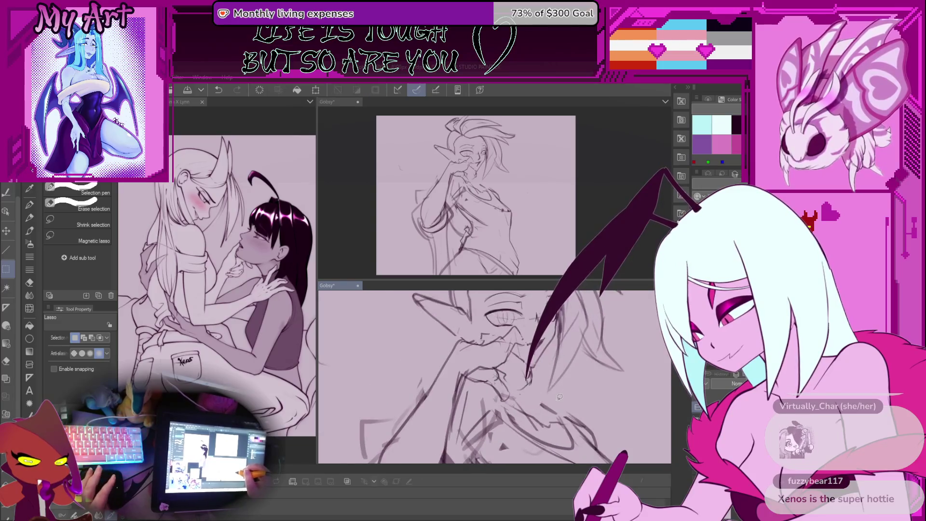
key("p")
- Redraw the finger and lip lines with the rough pencil at size 10.4, undoing misses
left_click_drag(518, 350, 525, 389)
scroll(520, 388, "up", 2)
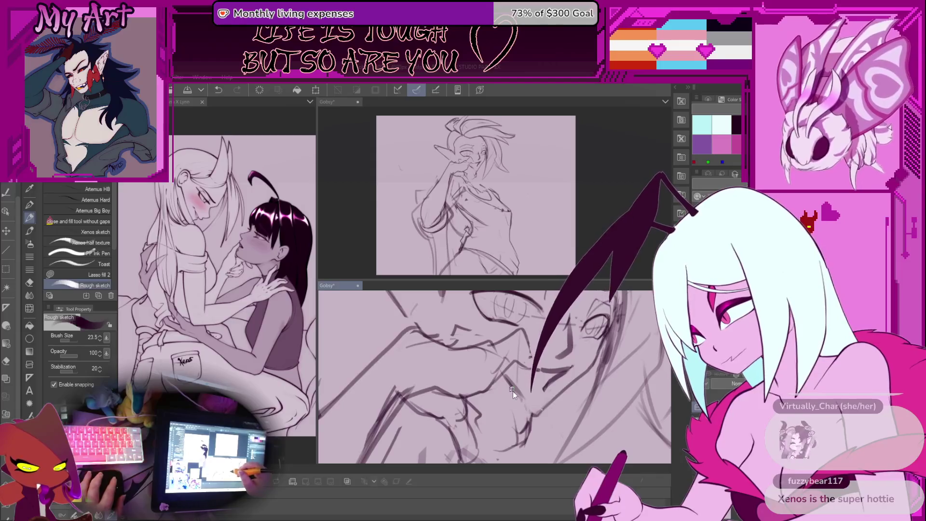
key("ctrl+z")
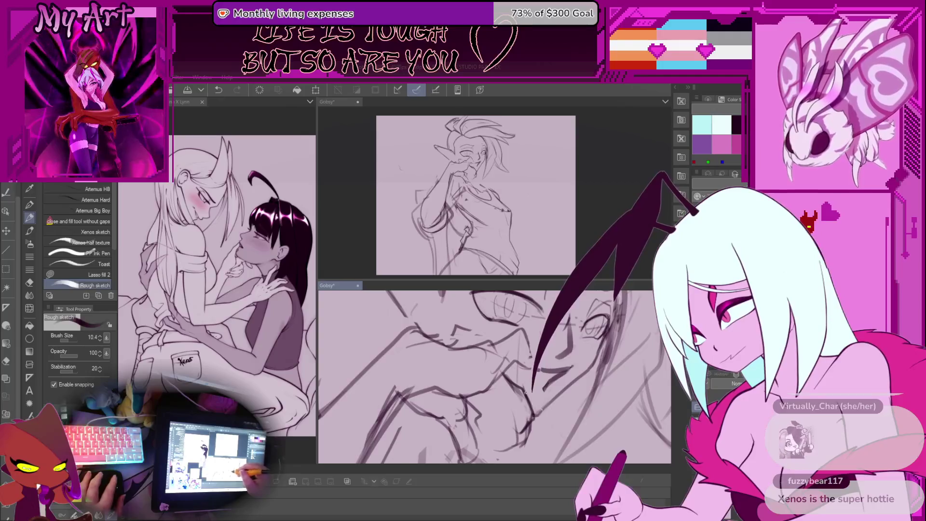
scroll(529, 408, "down", 5)
scroll(507, 385, "up", 3)
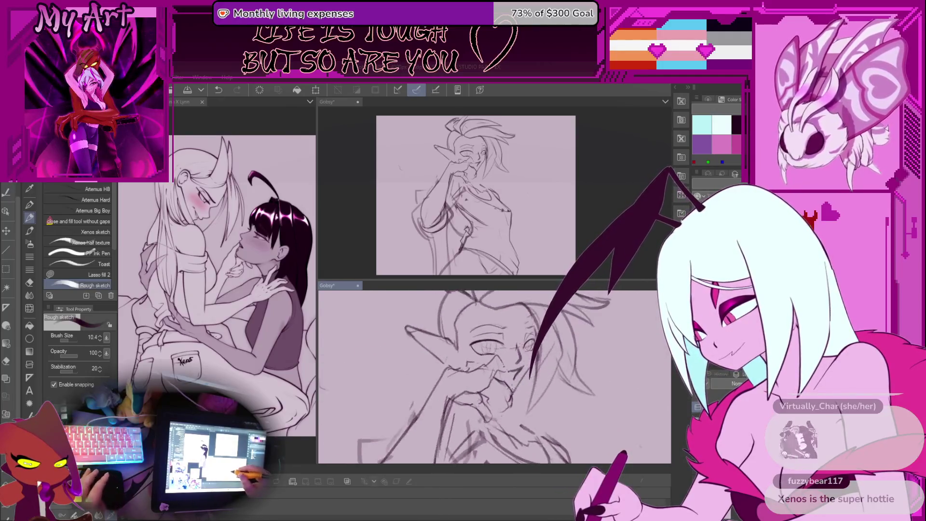
scroll(480, 348, "up", 2)
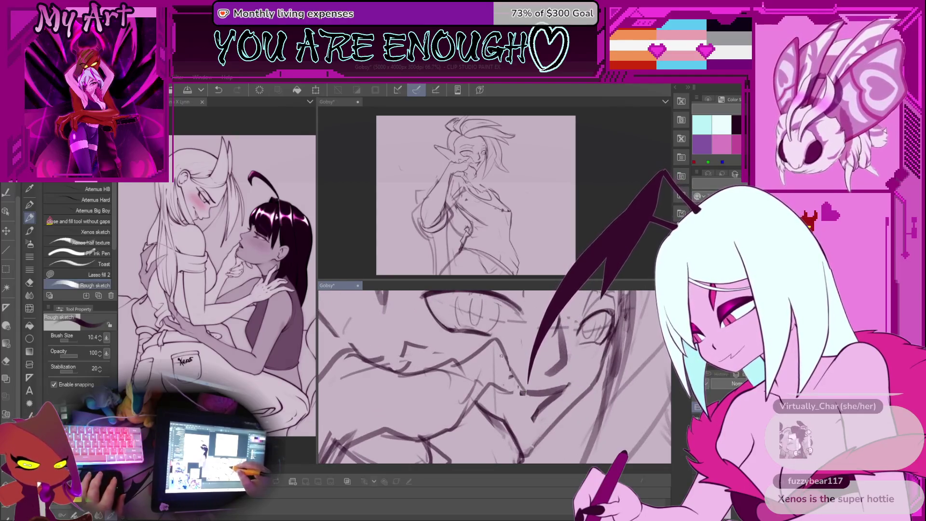
- Redraw bolder arm and torso lines below the face, undoing unwanted strokes
key("ctrl+z")
left_click_drag(496, 388, 483, 372)
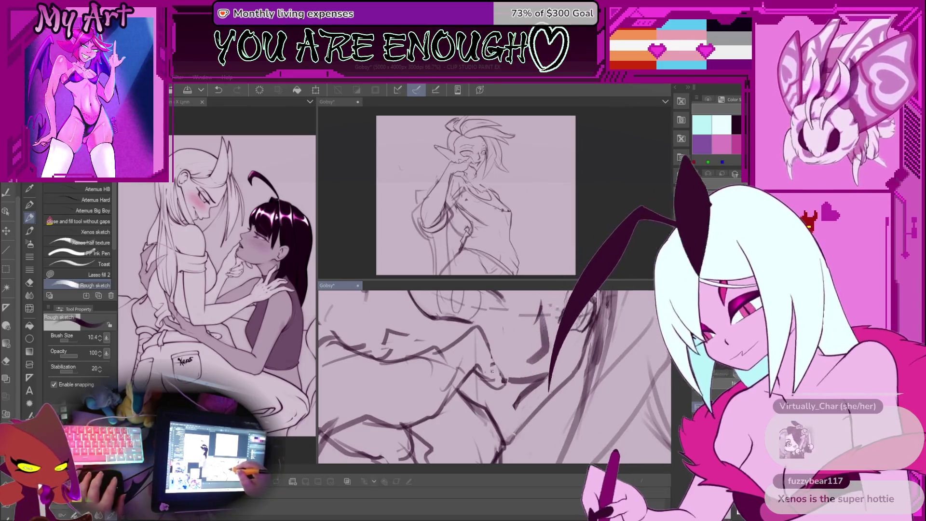
mouse_move(490, 359)
left_mouse_down()
mouse_move(488, 367)
mouse_move(534, 361)
mouse_move(523, 368)
left_mouse_up()
key("ctrl+z")
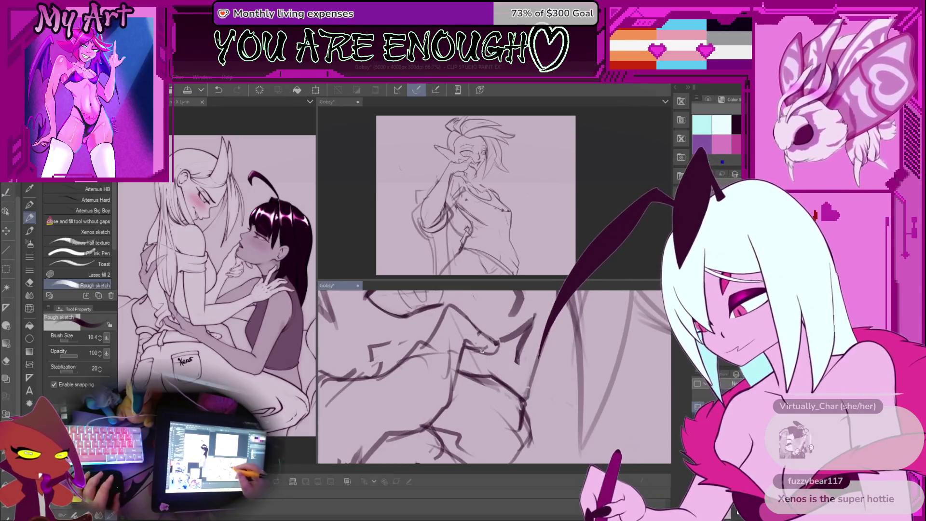
mouse_move(528, 401)
left_mouse_down()
mouse_move(525, 351)
mouse_move(495, 368)
left_mouse_up()
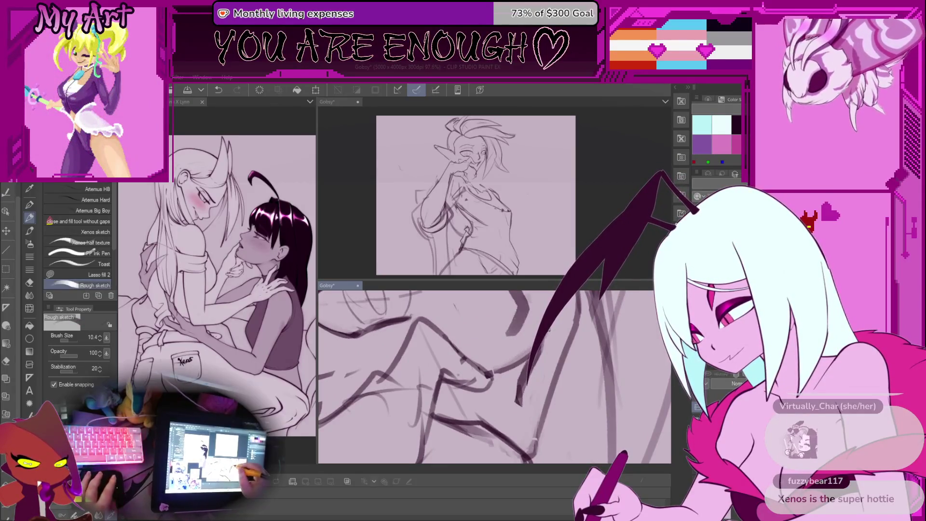
key("m")
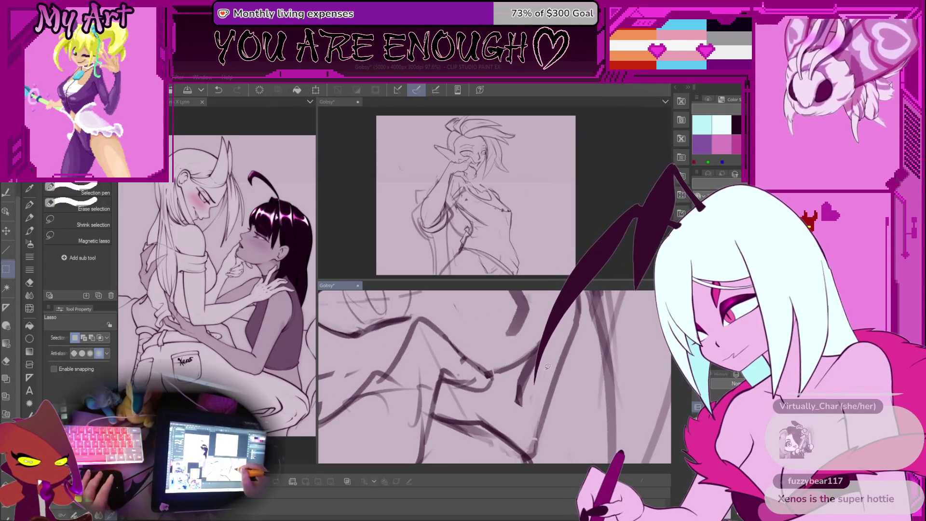
key("p")
left_click_drag(546, 350, 533, 369)
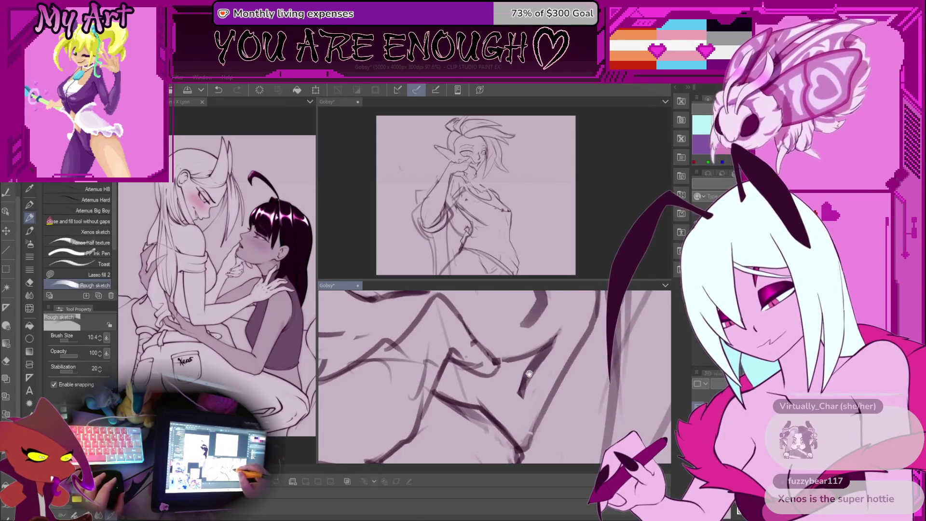
mouse_move(529, 374)
left_mouse_down()
mouse_move(531, 363)
mouse_move(509, 380)
mouse_move(510, 403)
left_mouse_up()
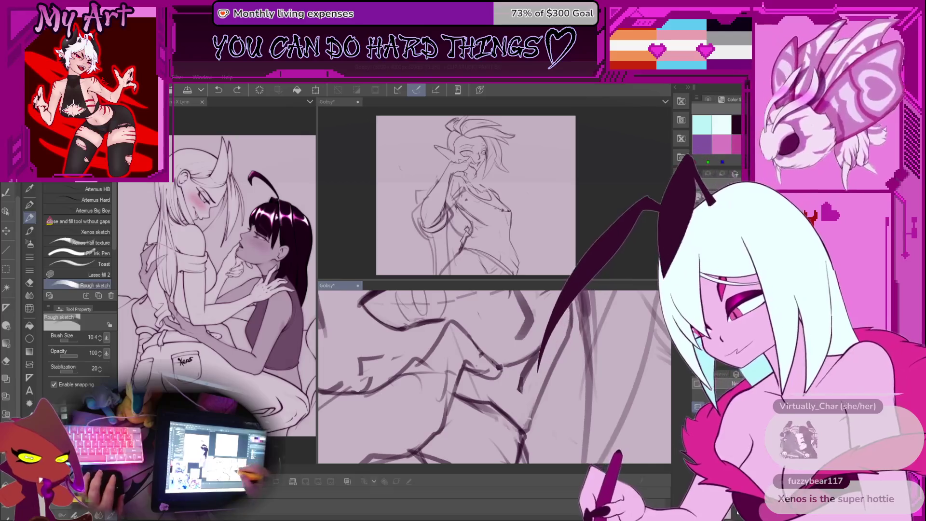
- Save the drawing and undo the last stroke near the face
mouse_move(494, 337)
left_mouse_down()
mouse_move(525, 371)
mouse_move(502, 351)
left_mouse_up()
scroll(502, 352, "up", 2)
key("ctrl+s")
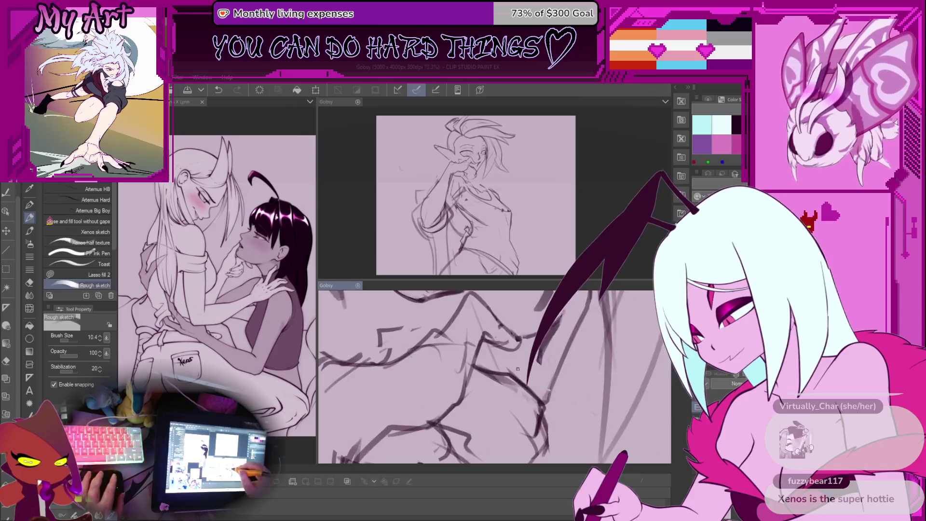
key("ctrl+z")
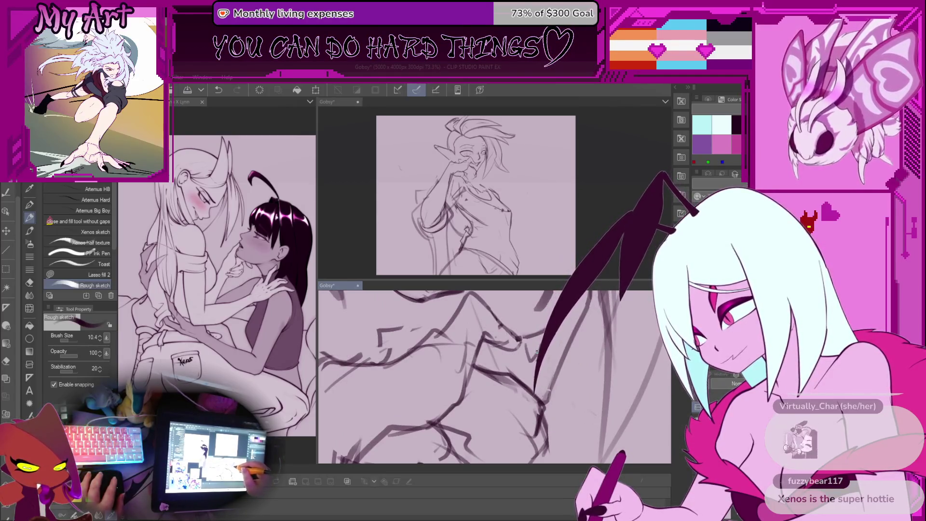
- Reduce the sketch brush size from 10.4 to 7.9 and undo the last stroke
scroll(541, 346, "up", 1)
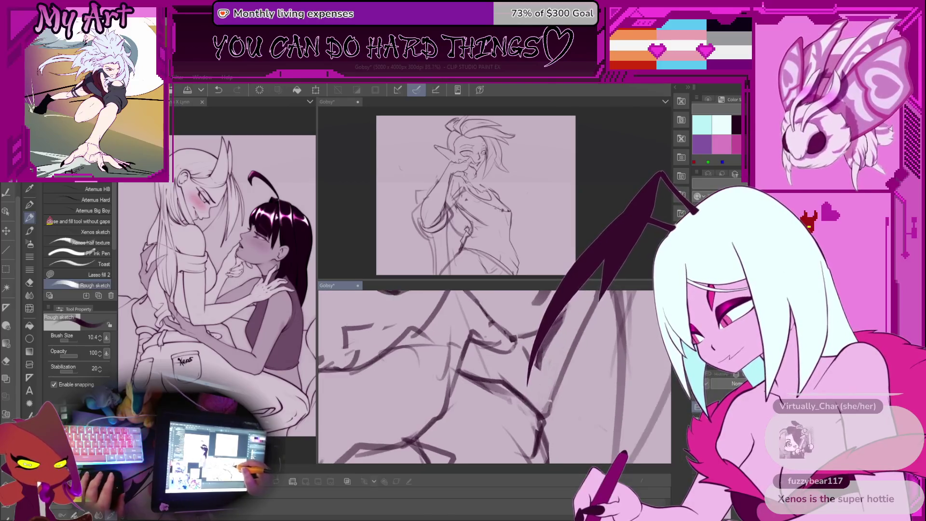
scroll(523, 350, "up", 2)
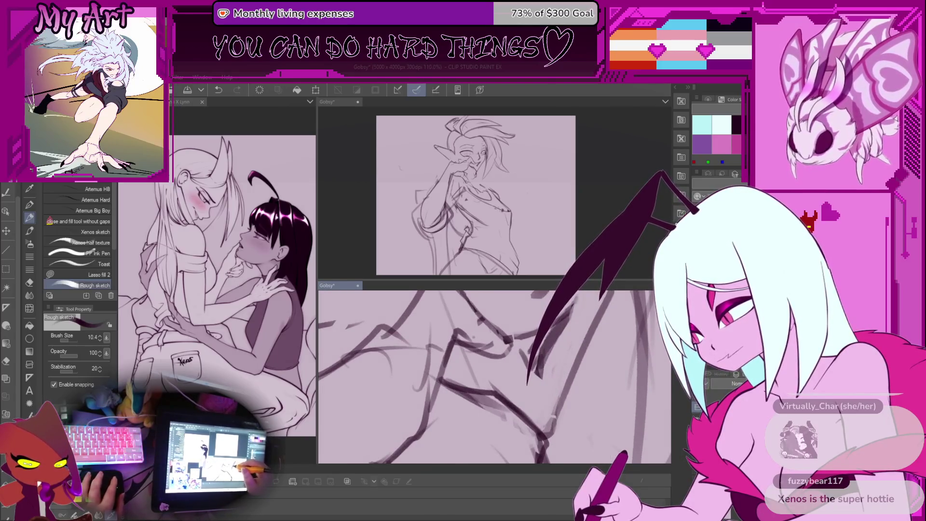
key("bracketleft")
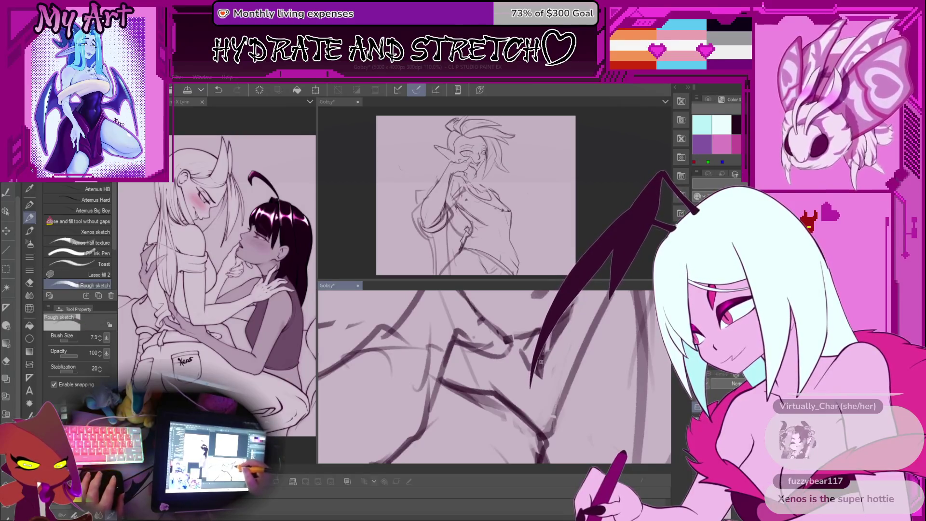
key("ctrl+z")
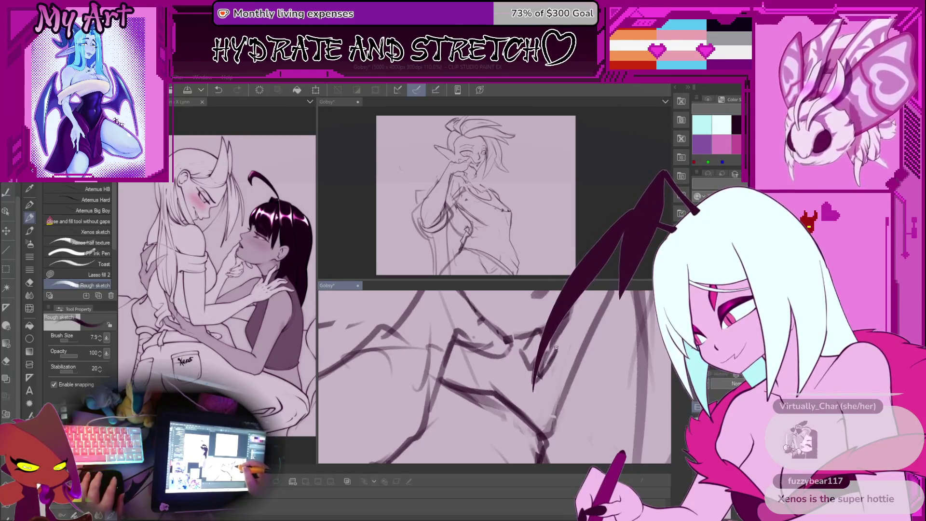
scroll(495, 376, "up", 5)
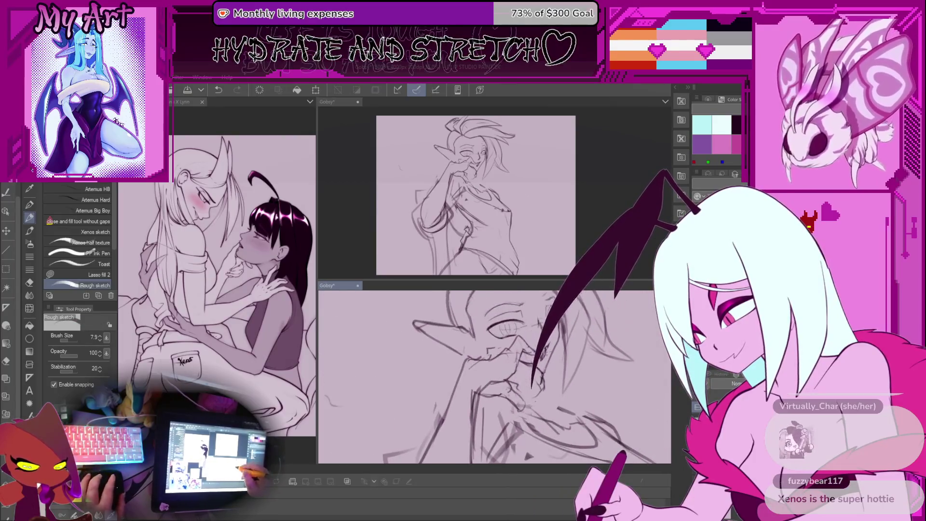
scroll(524, 372, "up", 3)
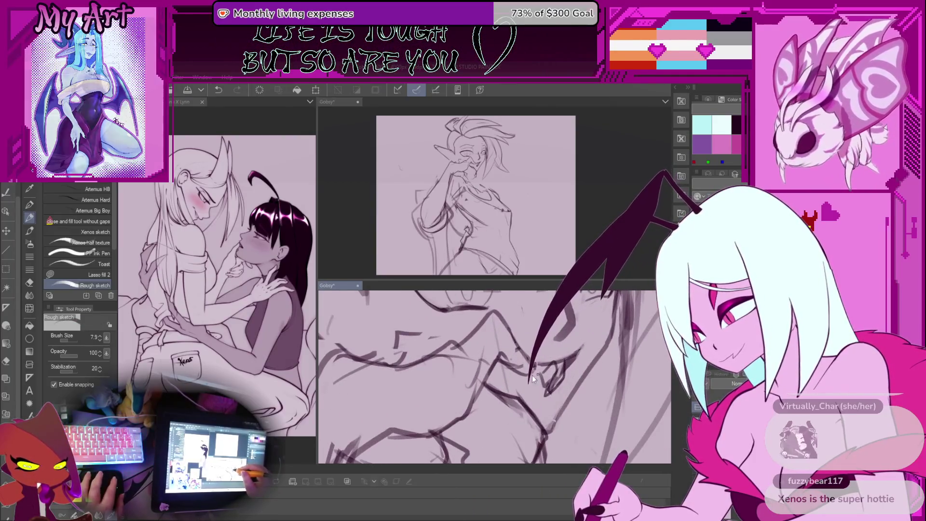
left_click_drag(524, 372, 538, 376)
key("ctrl+z")
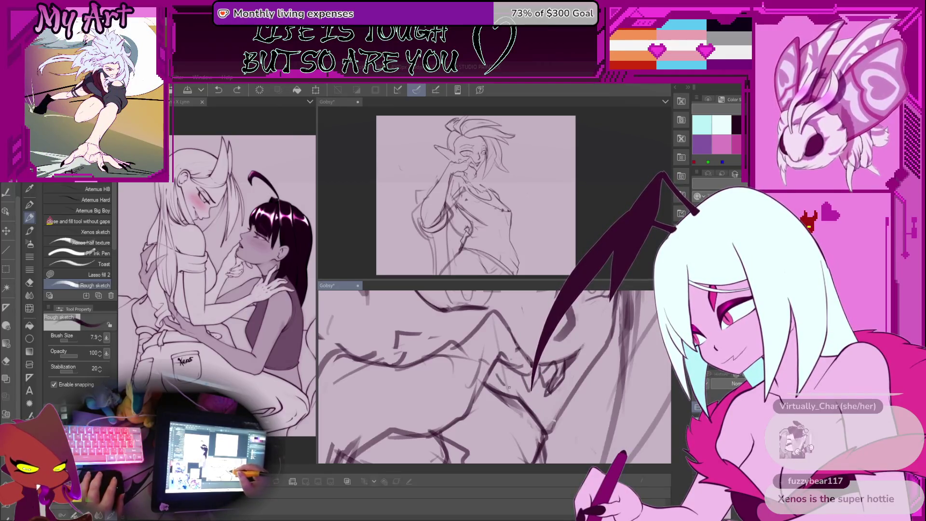
key("minus")
key("minus")
key("minus")
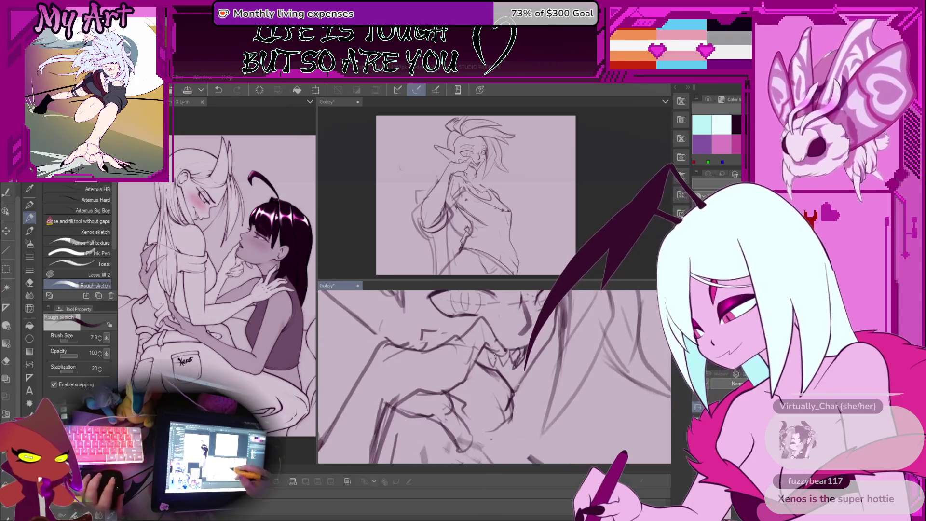
key("minus")
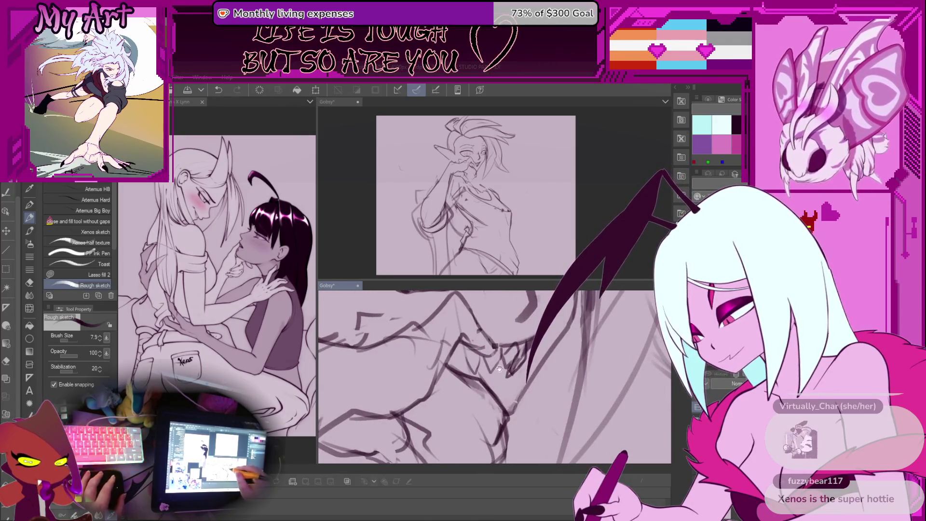
key("minus")
key("minus")
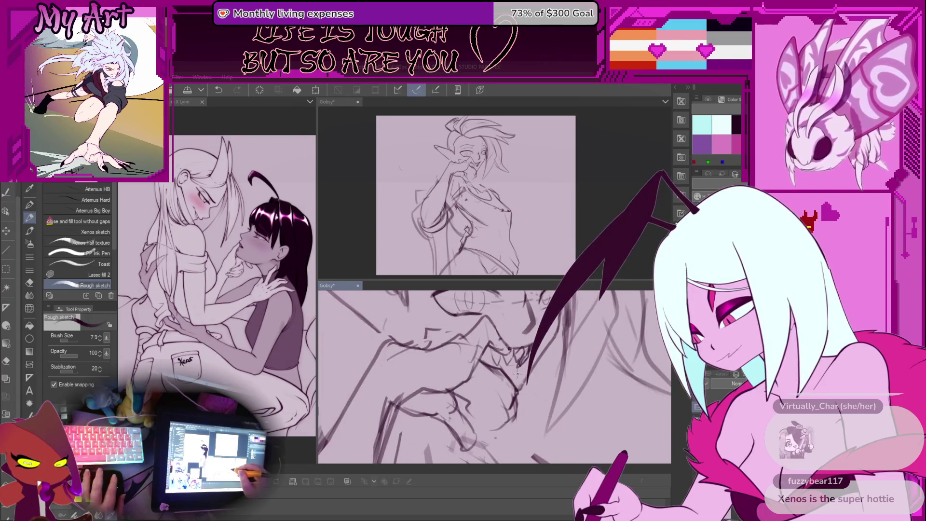
key("minus")
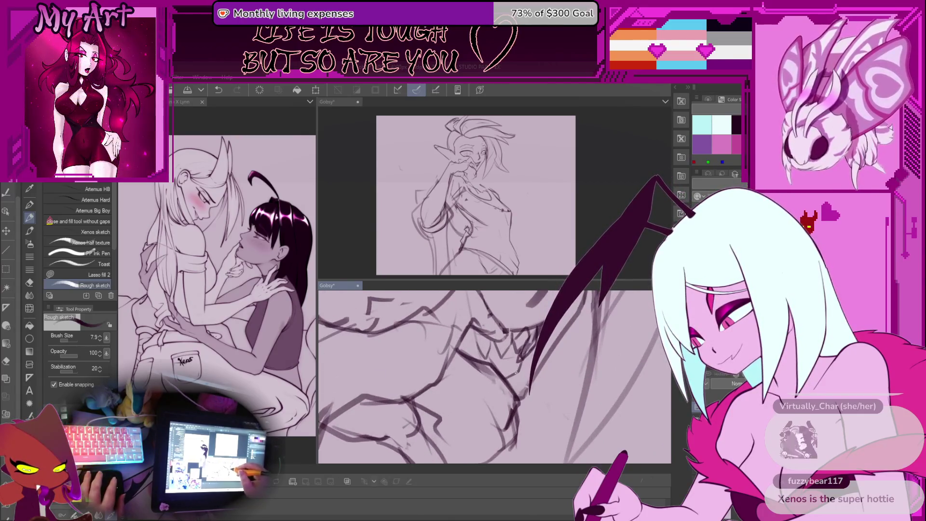
key("minus")
key("minus")
key("minus")
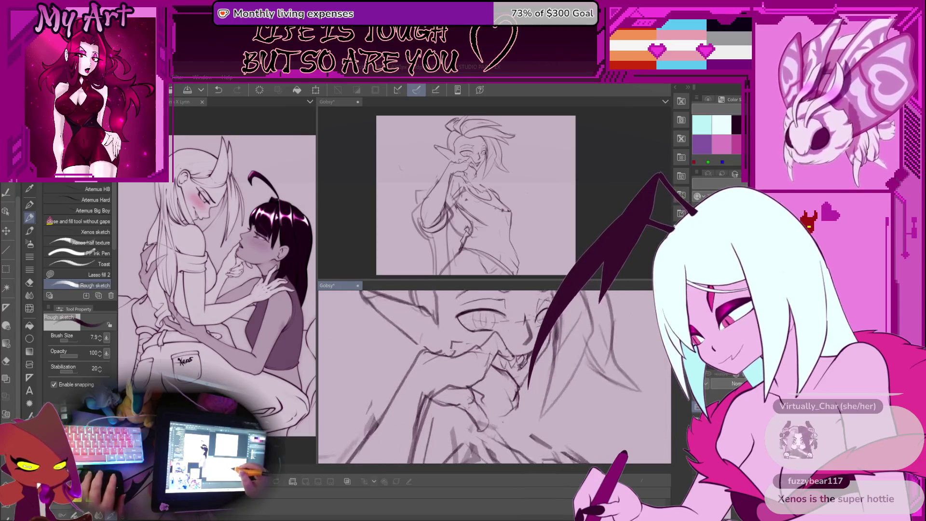
key("minus")
key("minus")
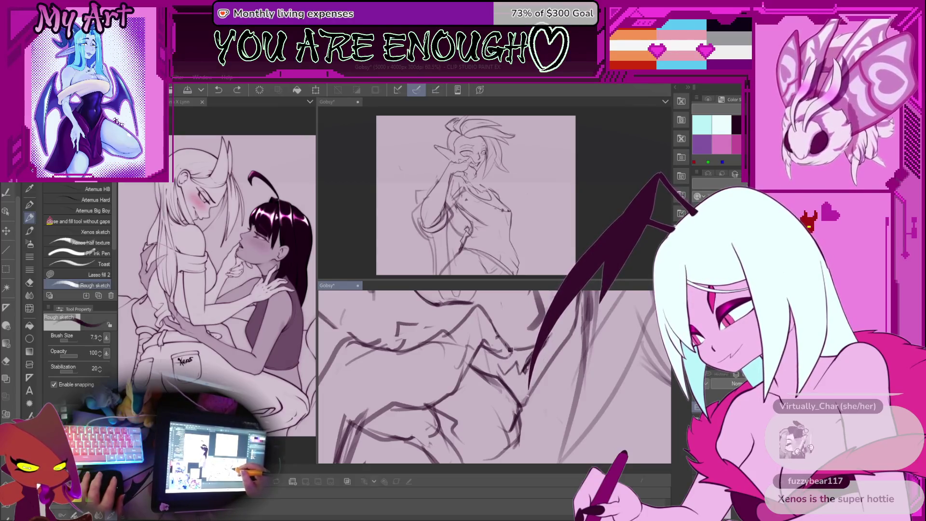
- Undo two stray marks and redraw the jagged zigzag teeth behind the raised hand
mouse_move(516, 381)
left_mouse_down()
mouse_move(500, 383)
mouse_move(483, 365)
left_mouse_up()
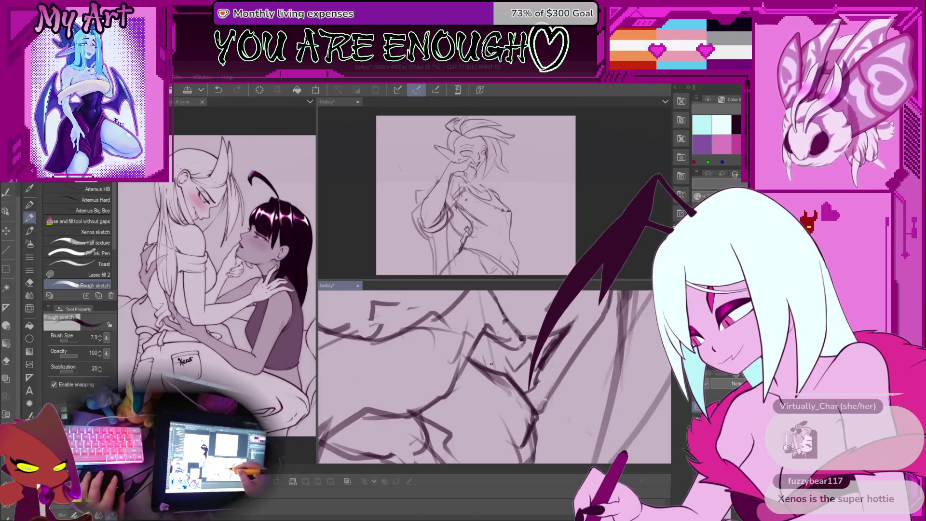
key("ctrl+z")
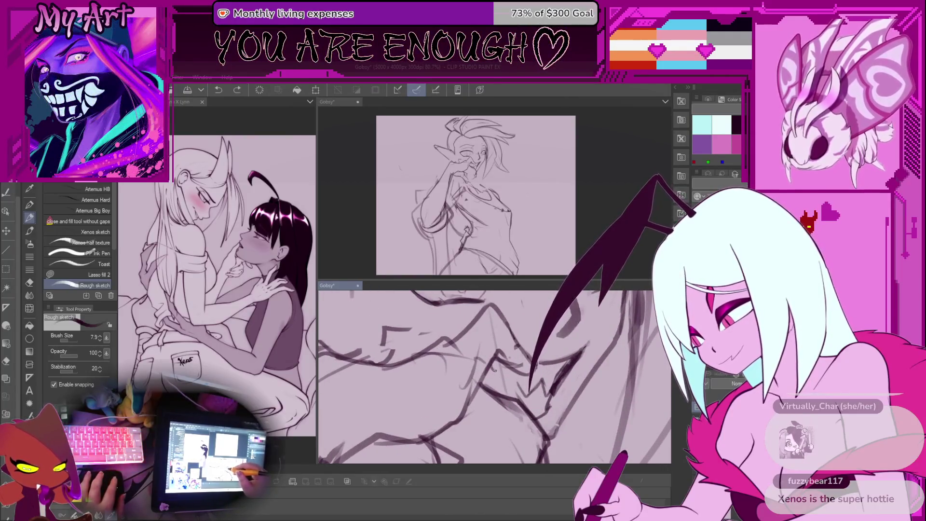
key("ctrl+z")
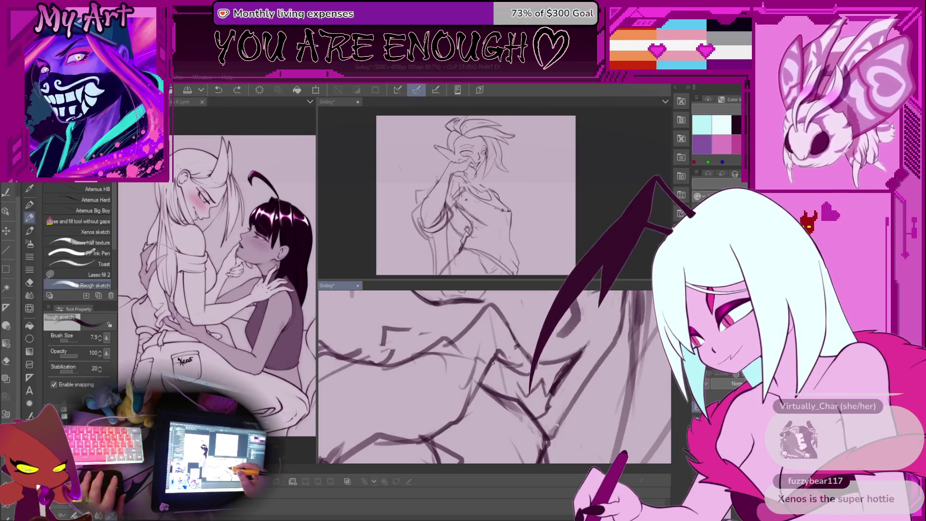
left_click_drag(498, 362, 504, 371)
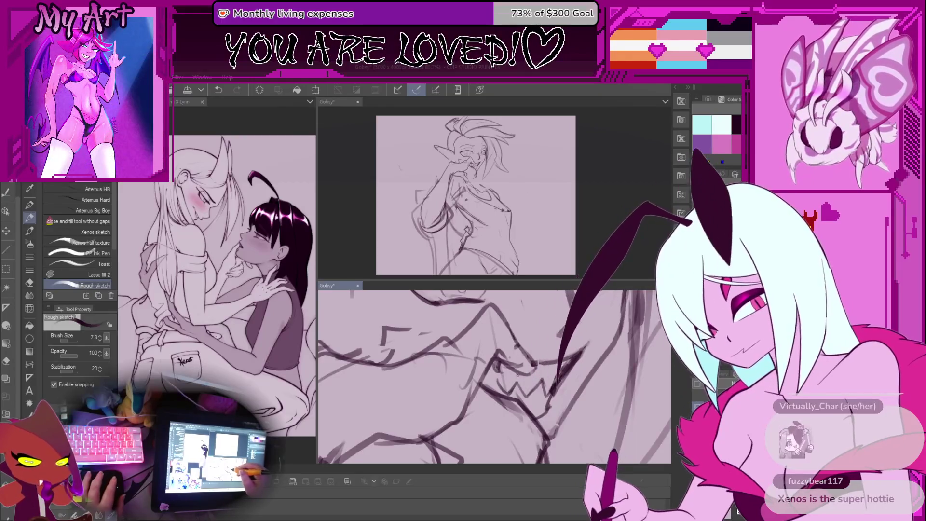
left_click_drag(508, 394, 518, 379)
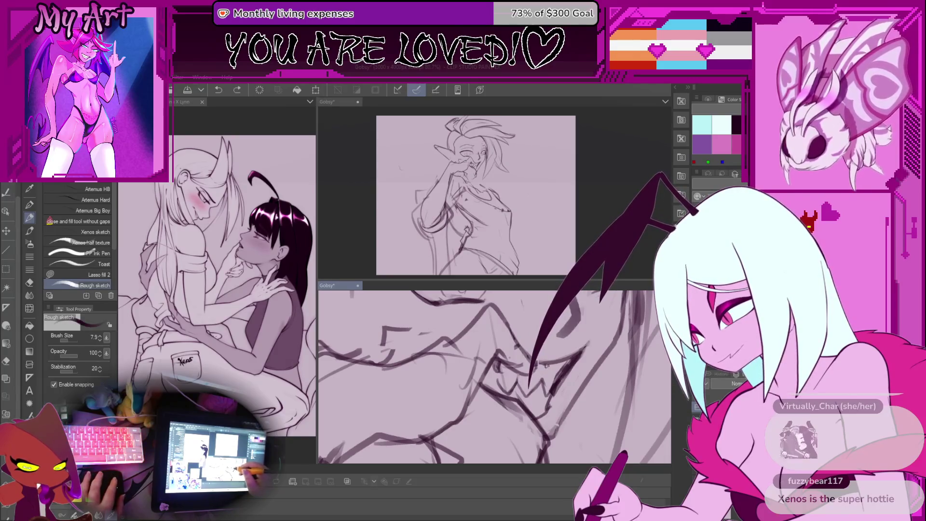
scroll(551, 365, "down", 3)
scroll(564, 394, "up", 3)
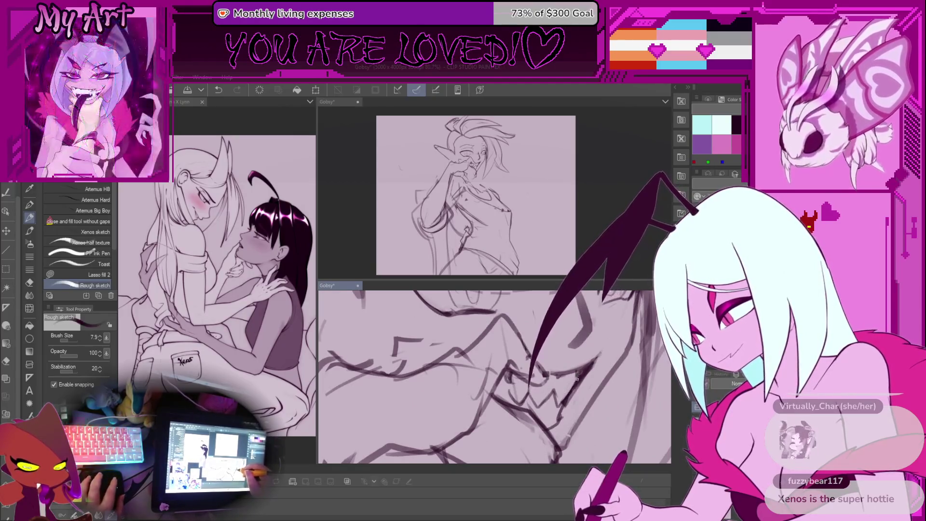
scroll(555, 409, "down", 2)
scroll(556, 409, "up", 3)
scroll(545, 385, "down", 4)
scroll(538, 368, "up", 1)
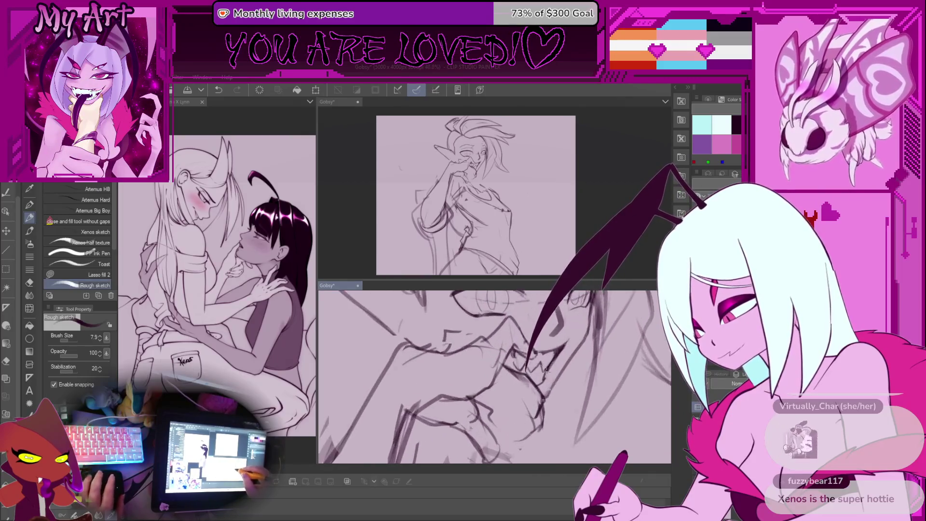
scroll(539, 369, "down", 4)
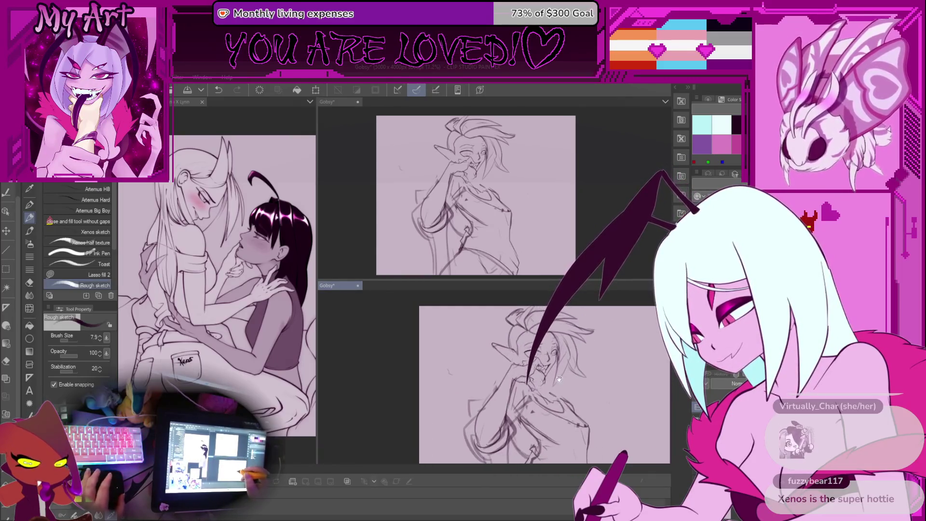
- Lasso the forearm strokes, then clear the selection and return to the Rough sketch pen
scroll(544, 381, "up", 5)
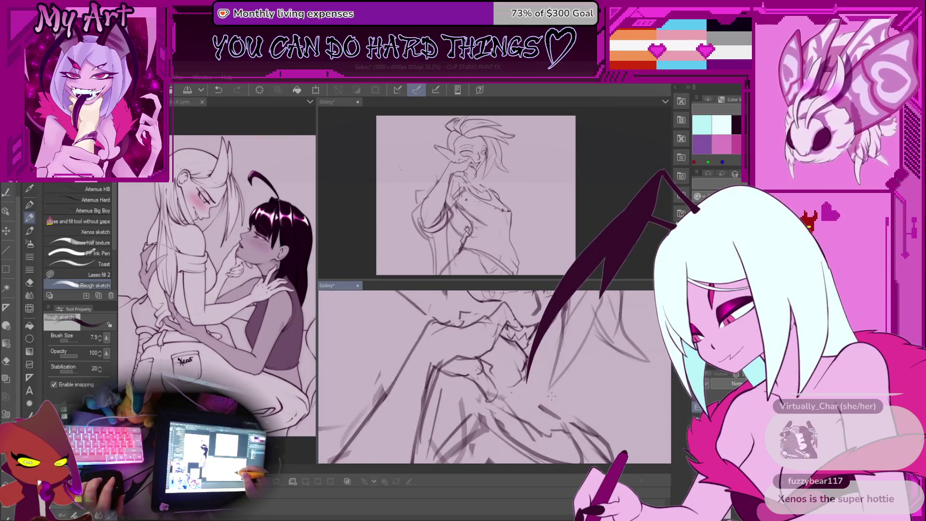
scroll(551, 396, "down", 3)
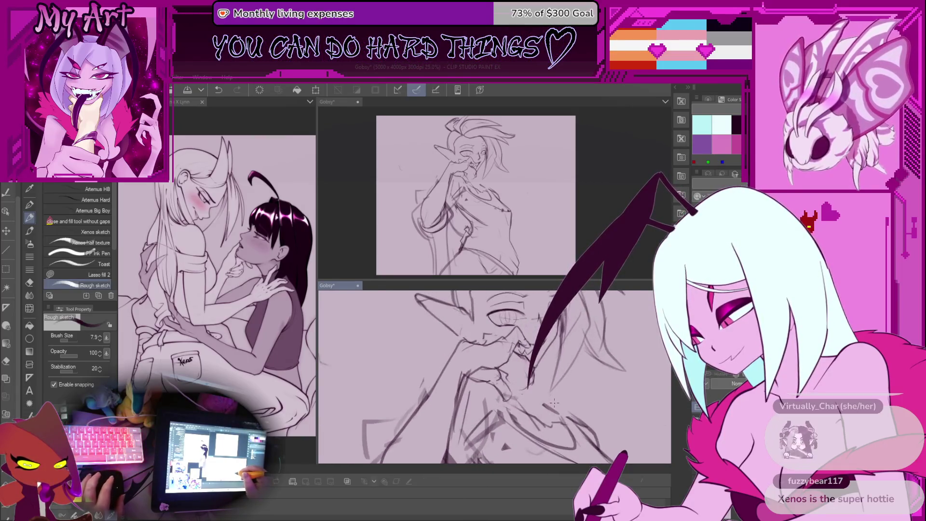
scroll(554, 402, "up", 2)
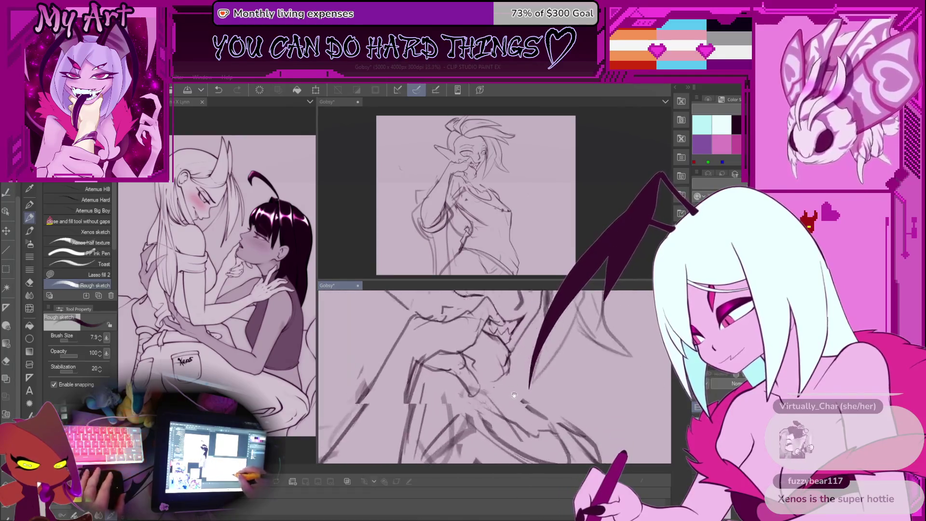
scroll(514, 394, "down", 4)
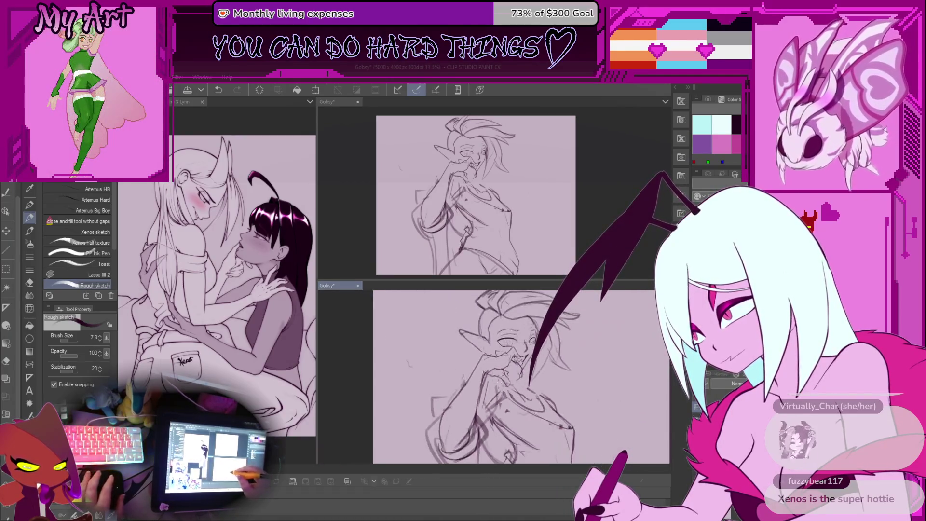
scroll(513, 395, "up", 3)
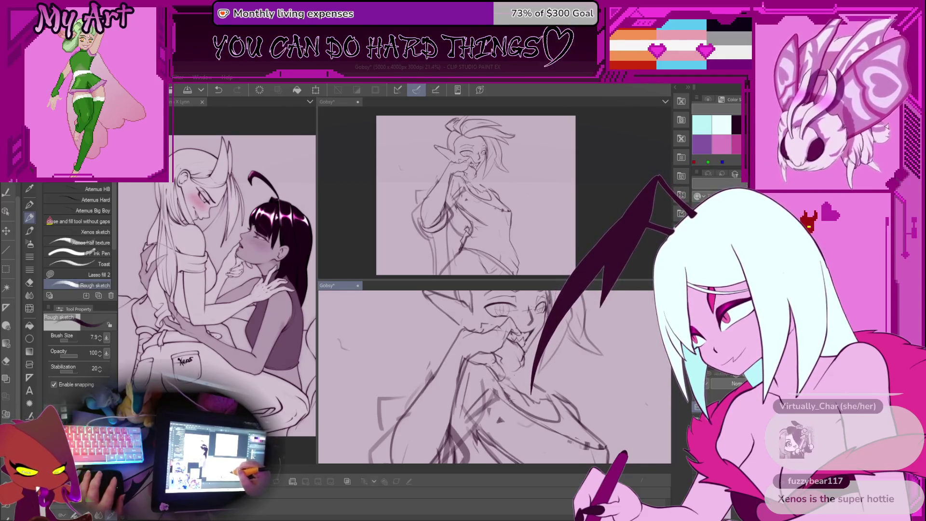
key("asciicircum")
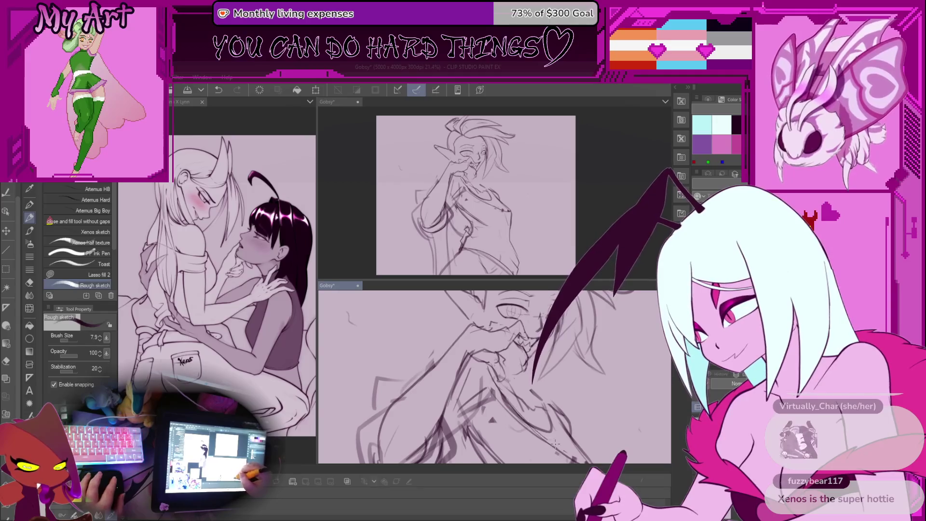
mouse_move(494, 376)
left_mouse_down()
mouse_move(460, 336)
mouse_move(526, 413)
left_mouse_up()
key("m")
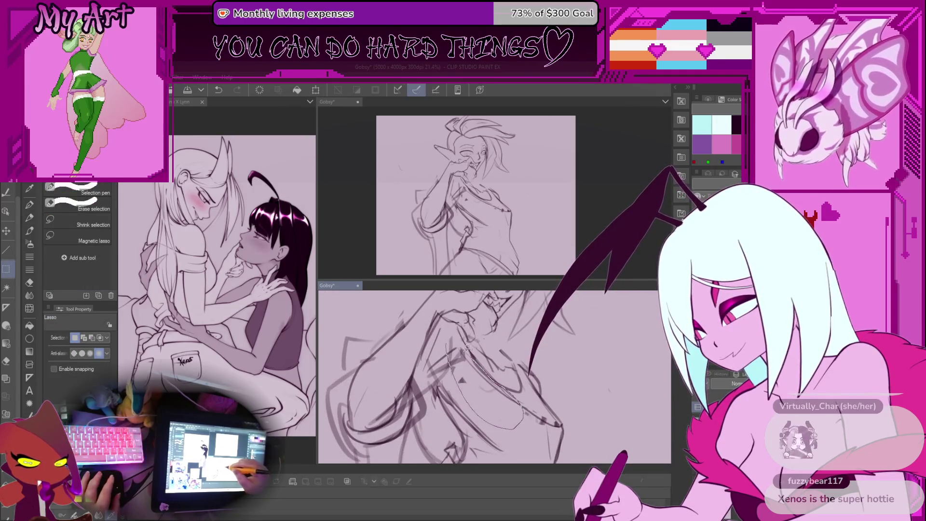
mouse_move(466, 348)
left_mouse_down()
mouse_move(451, 350)
mouse_move(462, 386)
mouse_move(489, 400)
mouse_move(421, 368)
left_mouse_up()
key("ctrl+d")
key("asciicircum")
key("ctrl+d")
key("p")
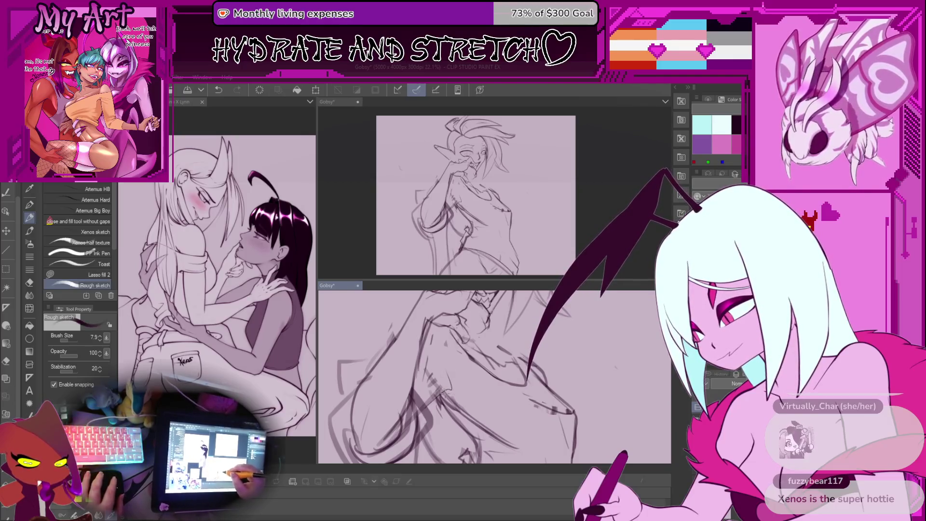
- Lasso and delete the unwanted strokes beside the arm, then resume the Rough sketch pen
left_click_drag(482, 413, 447, 374)
key("m")
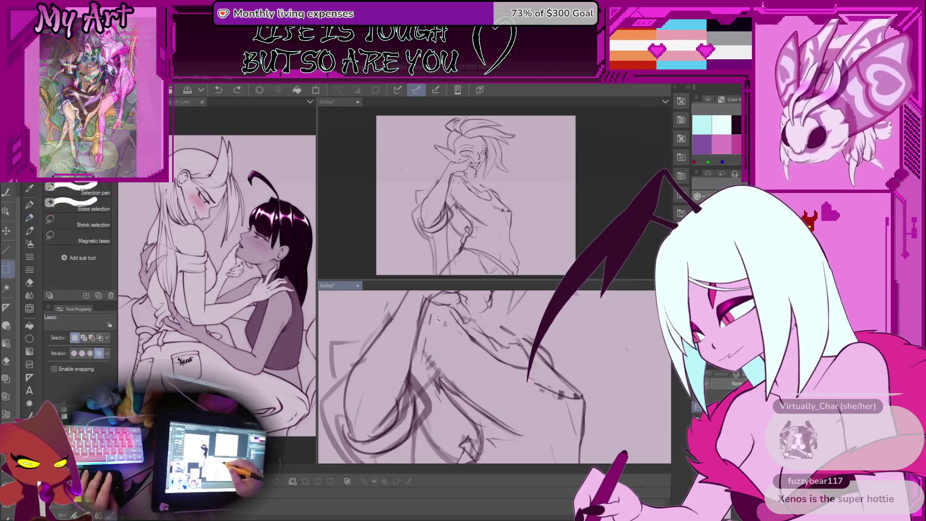
mouse_move(433, 313)
left_mouse_down()
mouse_move(419, 381)
mouse_move(463, 371)
mouse_move(420, 370)
mouse_move(411, 377)
mouse_move(443, 383)
mouse_move(423, 384)
left_mouse_up()
key("Delete")
key("ctrl+d")
key("p")
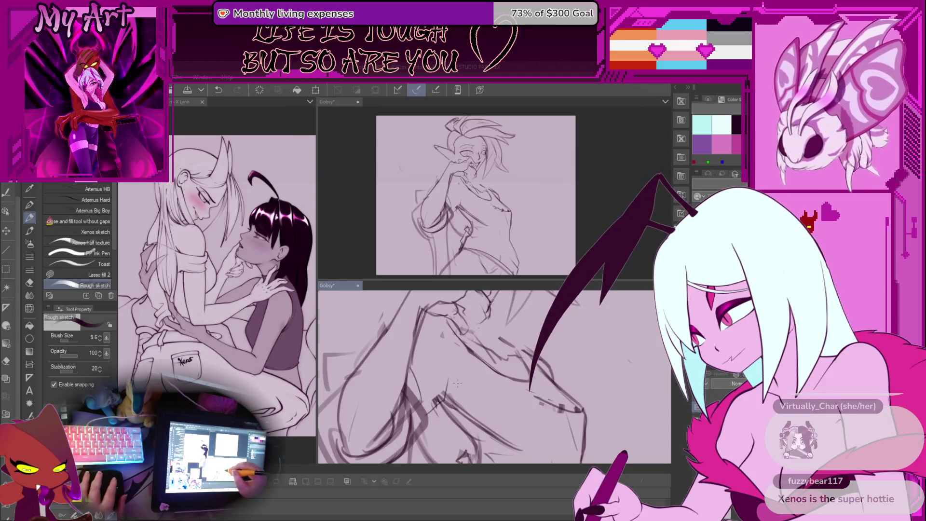
- Draw a new line on the torso after another lasso pass, then undo it
left_click_drag(504, 413, 436, 371)
left_click_drag(515, 441, 491, 407)
key("ctrl+z")
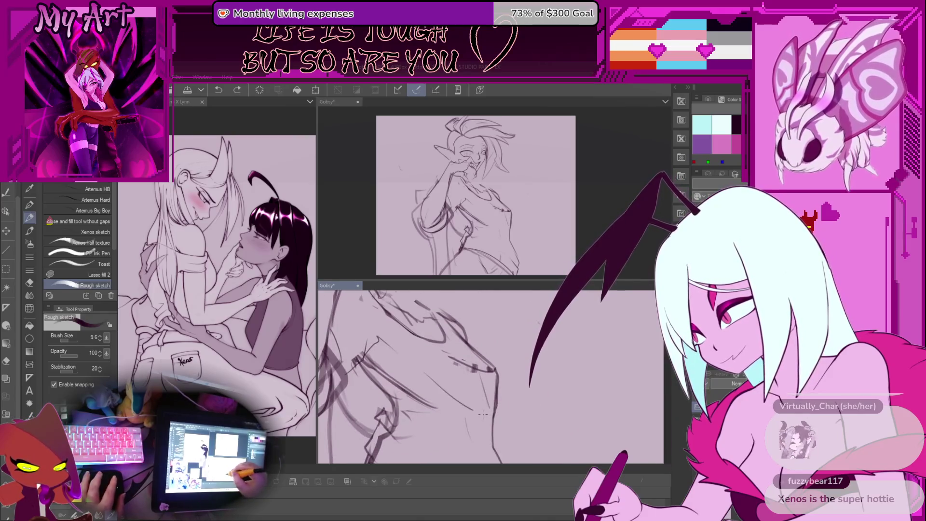
scroll(503, 389, "up", 2)
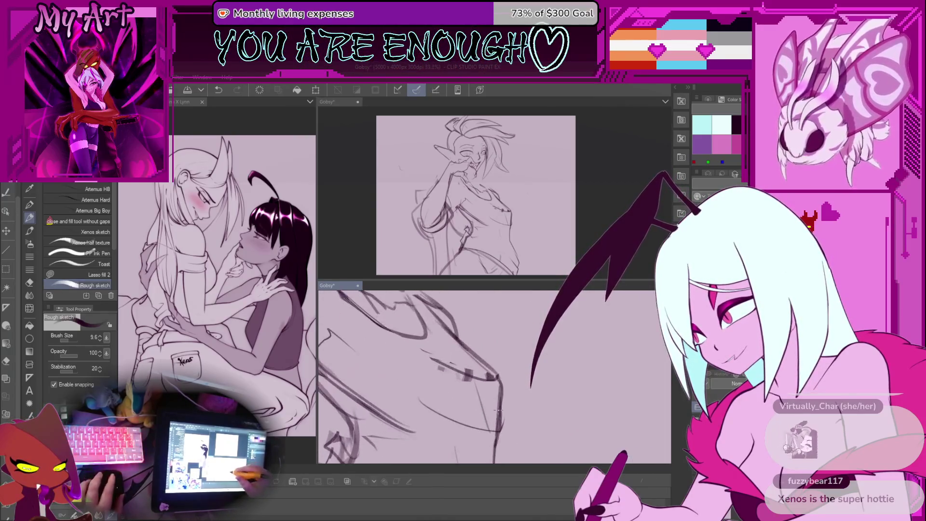
key("m")
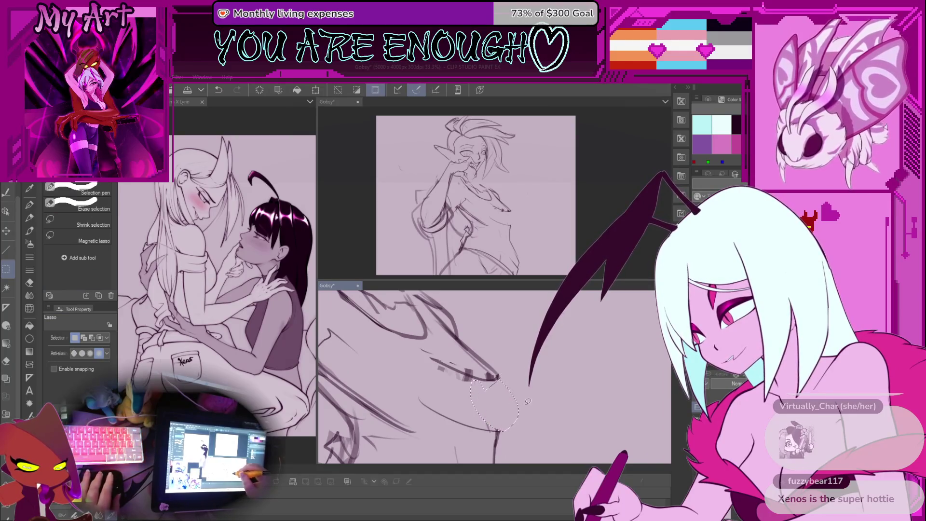
key("p")
mouse_move(519, 416)
left_mouse_down()
mouse_move(475, 373)
mouse_move(492, 381)
mouse_move(509, 368)
left_mouse_up()
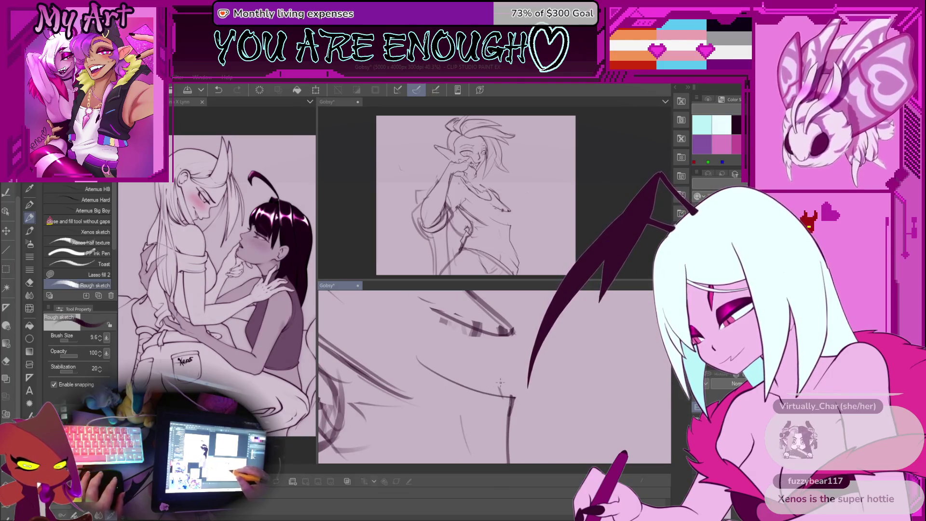
key("ctrl+z")
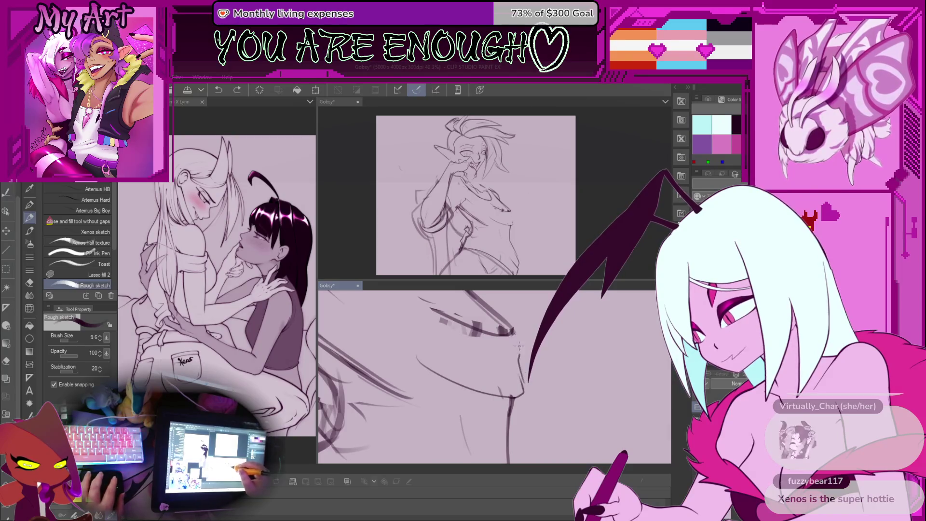
- Clear another lasso selection, resize the Rough sketch brush and draw a fresh stroke along the arm
left_click_drag(517, 341, 529, 386)
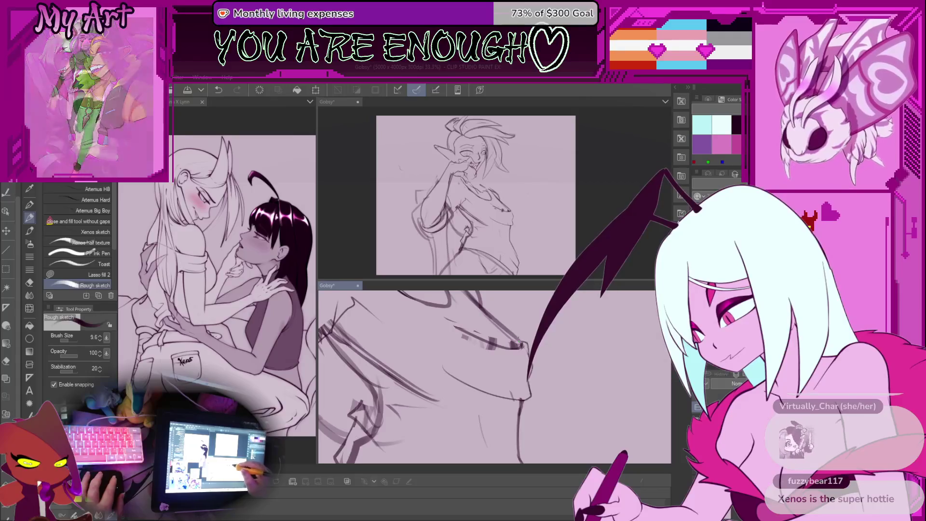
scroll(527, 349, "down", 3)
scroll(504, 372, "up", 1)
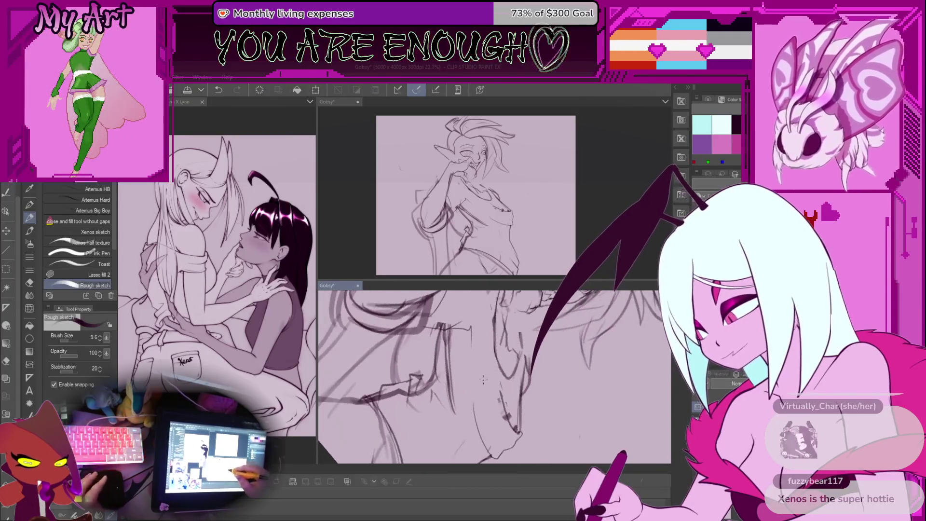
key("m")
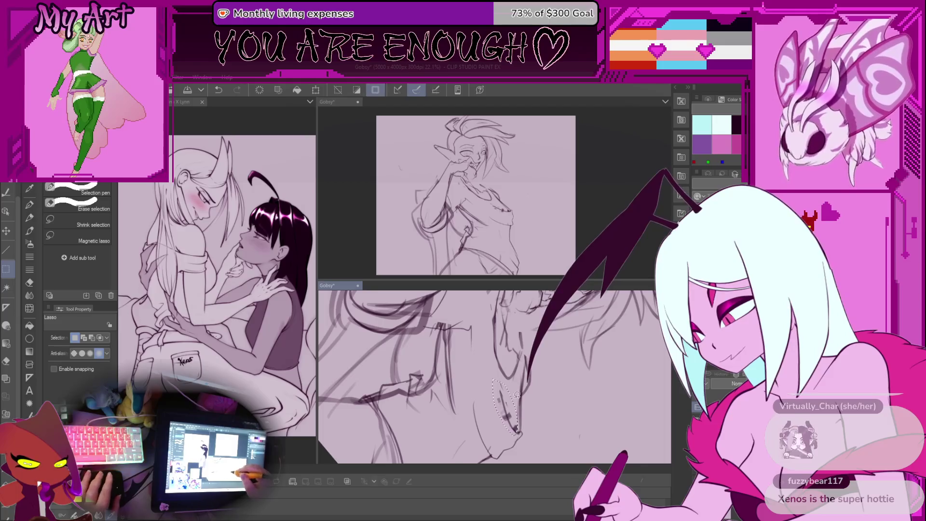
key("p")
key("ctrl+d")
scroll(499, 380, "up", 1)
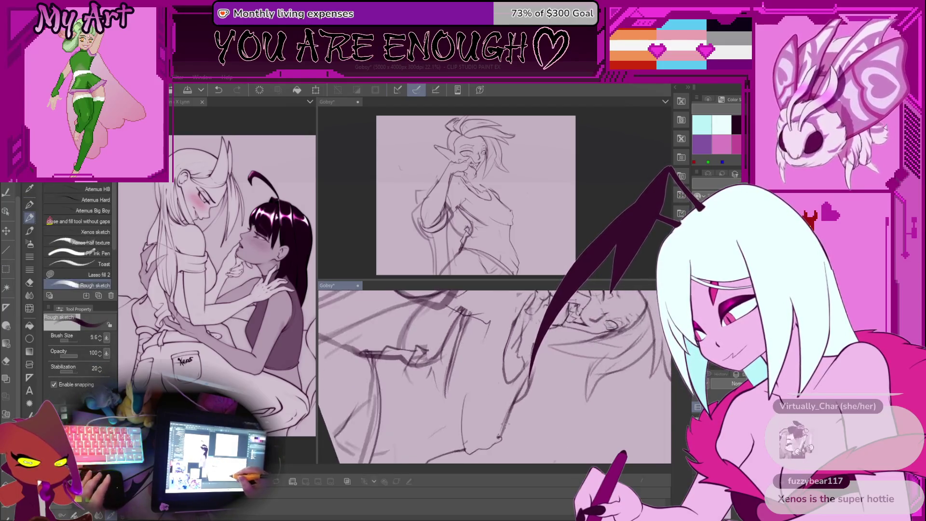
key("bracketleft")
key("bracketleft")
key("bracketleft")
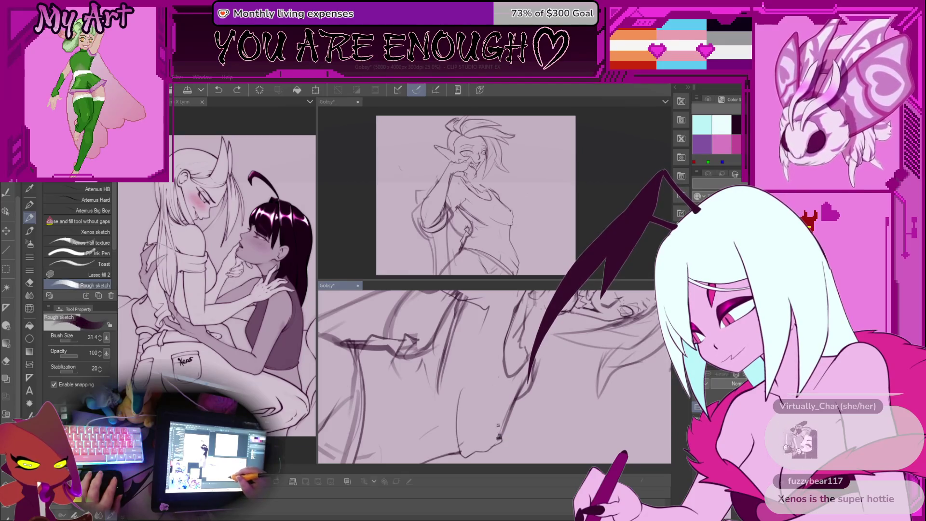
left_click_drag(501, 361, 497, 433)
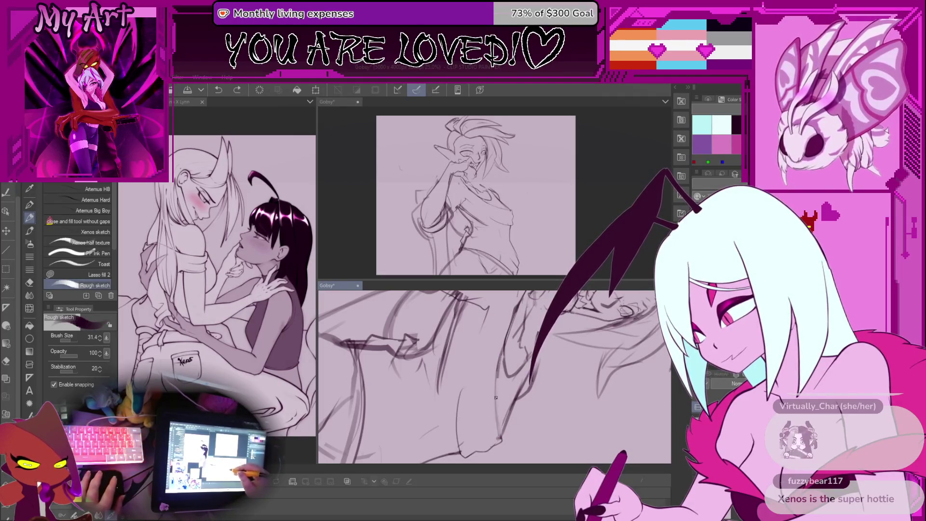
scroll(498, 407, "down", 6)
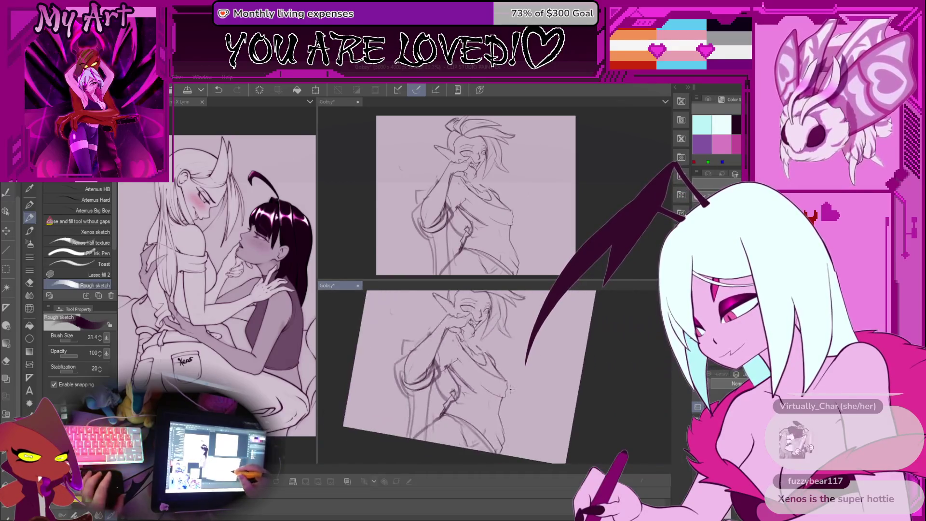
- Add a short refining stroke on the torso, zooming in and out to review it
scroll(516, 370, "up", 6)
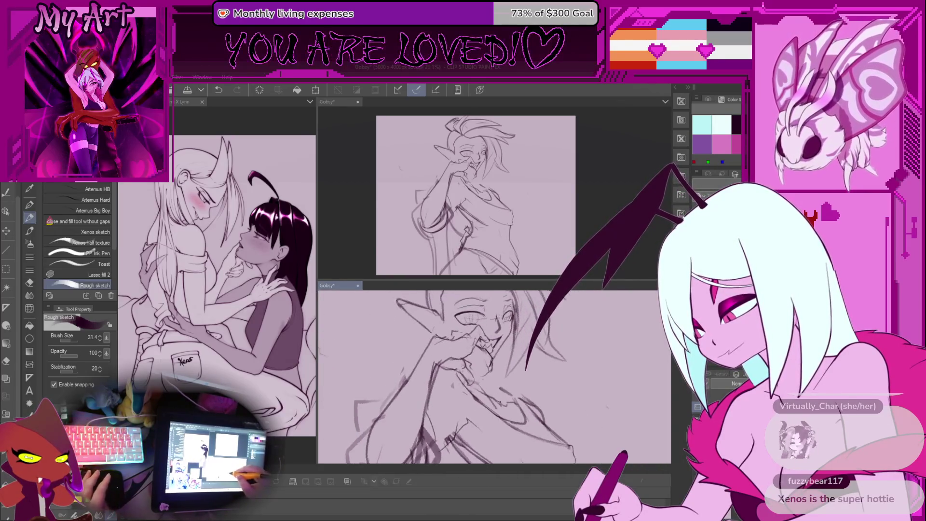
scroll(528, 389, "down", 2)
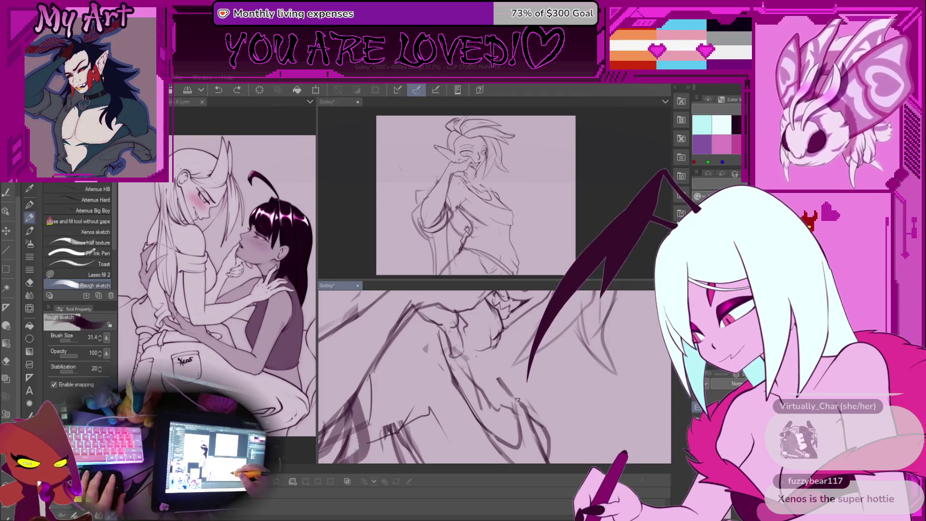
left_click_drag(506, 387, 516, 401)
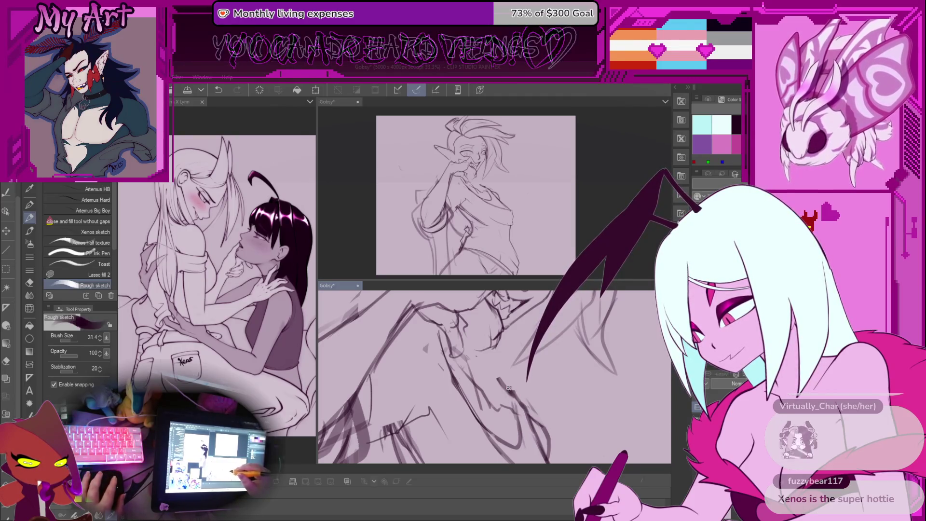
scroll(507, 384, "down", 2)
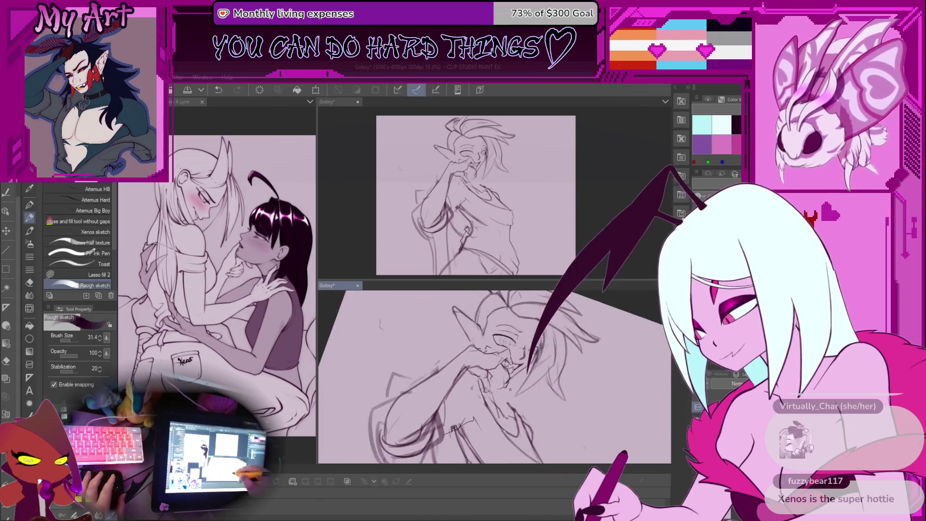
scroll(505, 393, "up", 2)
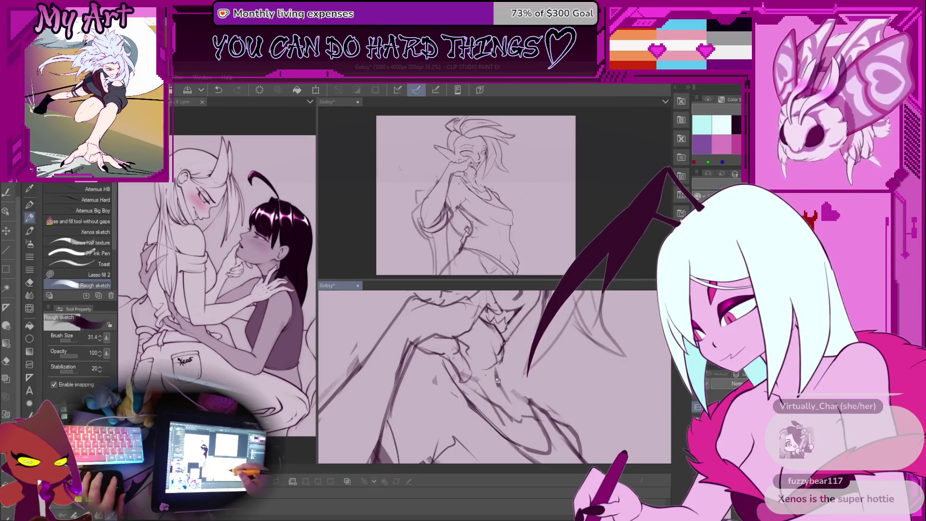
scroll(502, 378, "up", 2)
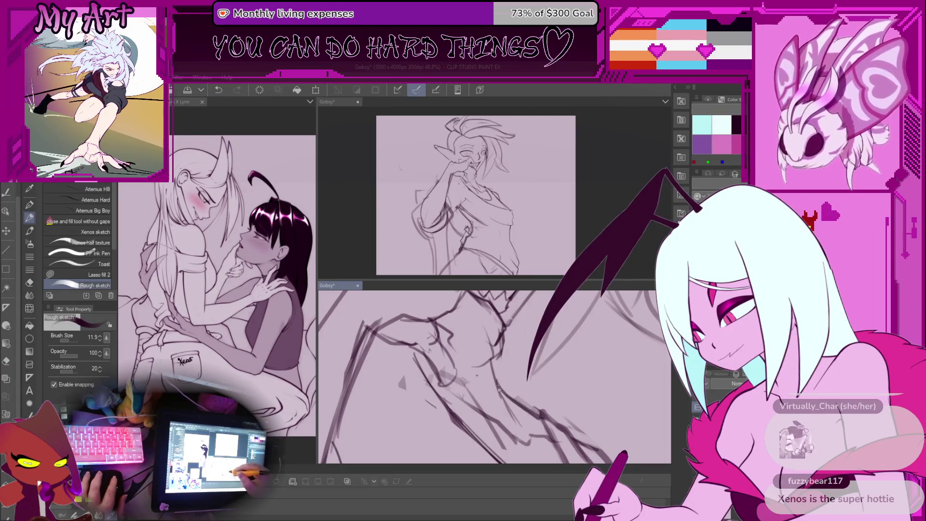
scroll(499, 389, "down", 5)
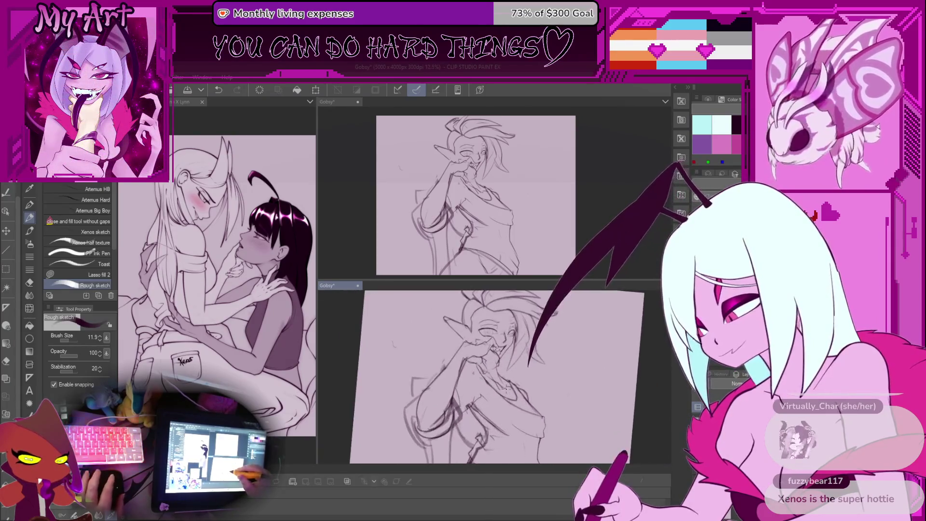
scroll(525, 376, "up", 2)
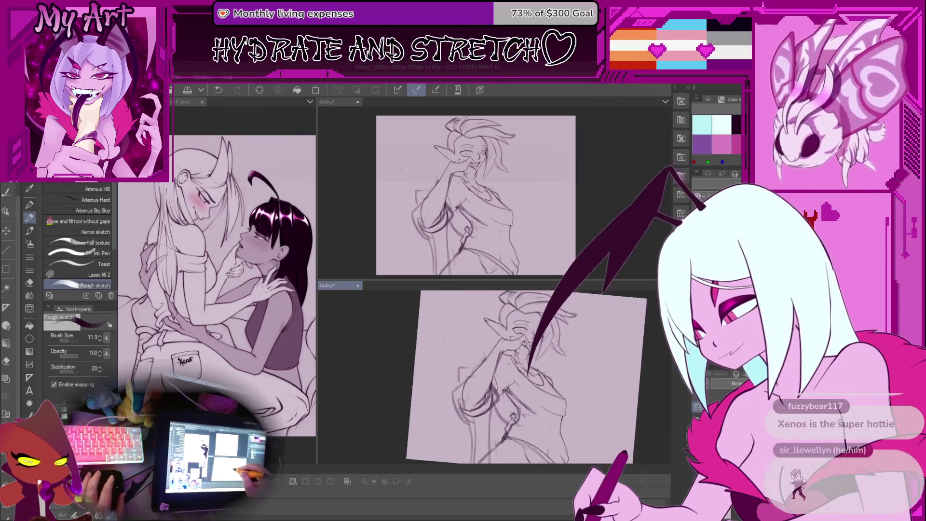
- Lasso a thin sliver of arm strokes, then clear the selection and return to the Rough sketch pen
left_click_drag(521, 371, 506, 371)
scroll(504, 371, "down", 2)
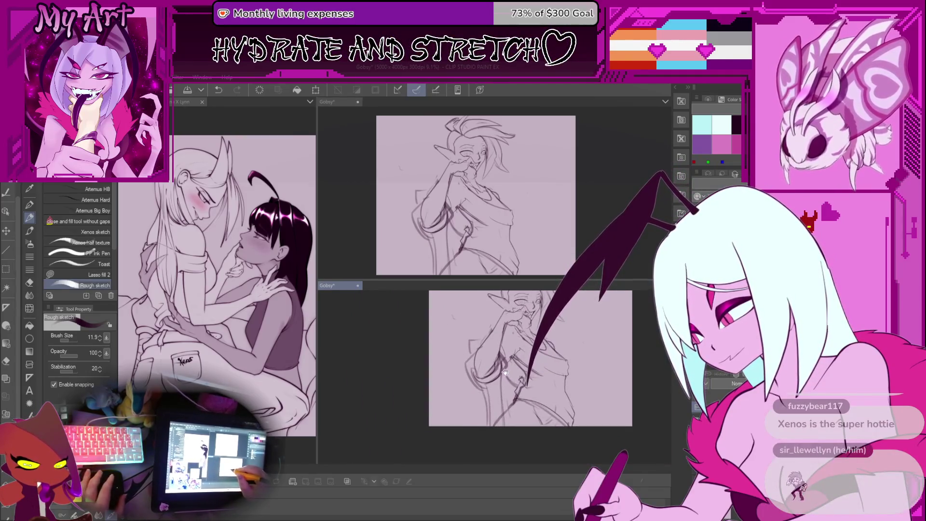
scroll(505, 372, "up", 3)
key("m")
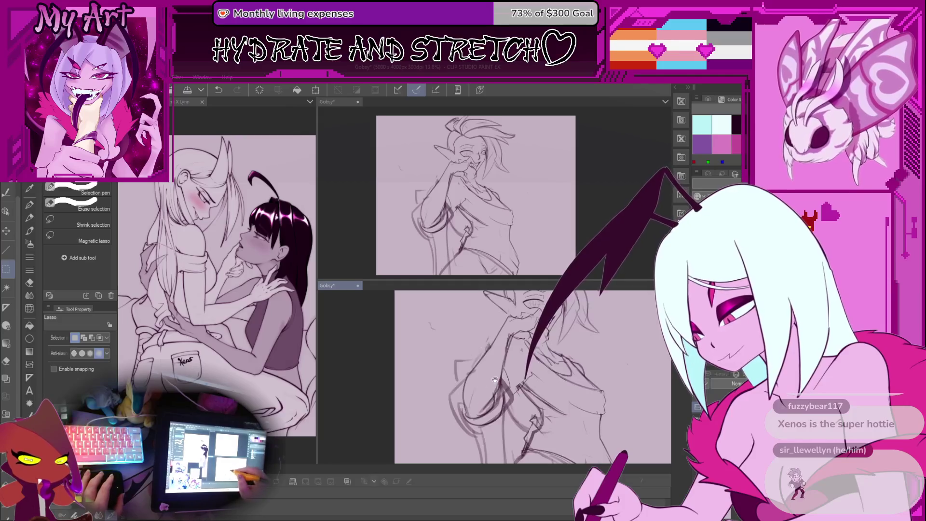
left_click_drag(495, 380, 499, 371)
scroll(500, 391, "up", 1)
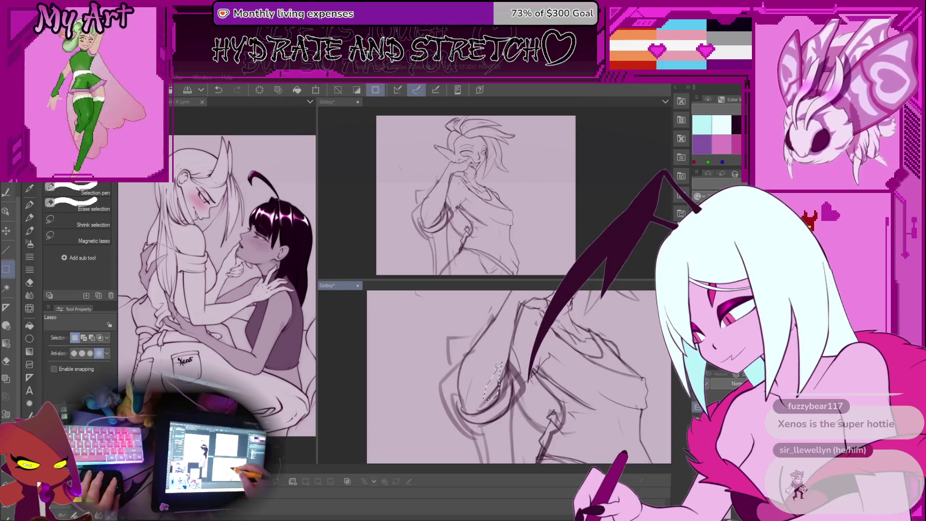
scroll(493, 381, "up", 1)
left_click_drag(500, 349, 501, 397)
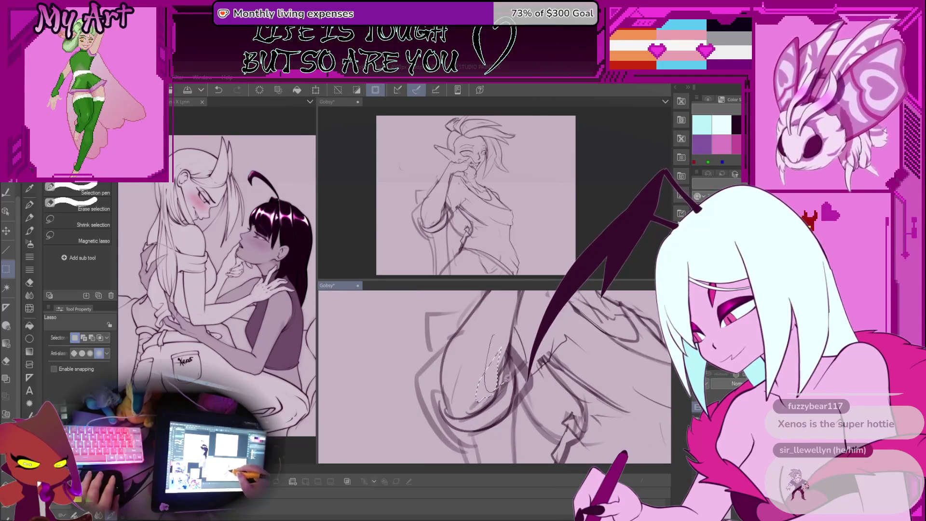
scroll(470, 381, "up", 1)
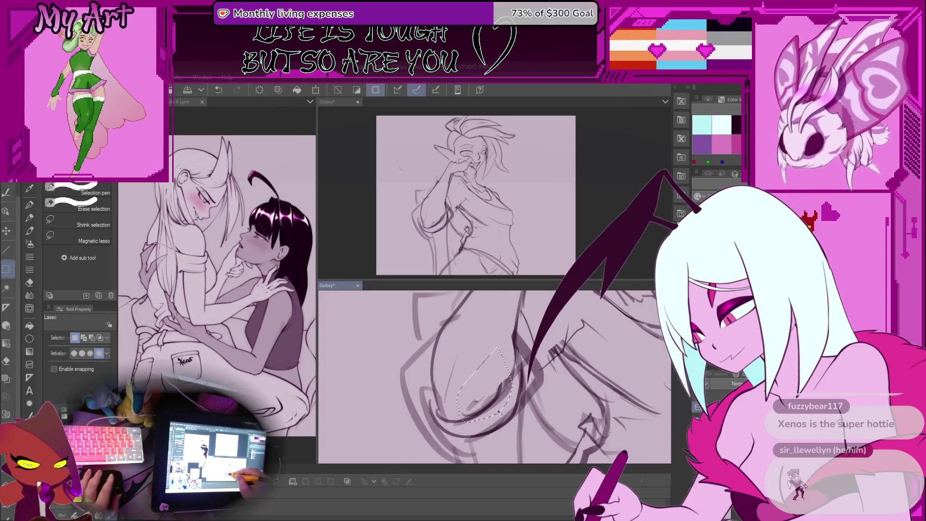
mouse_move(499, 412)
left_mouse_down()
mouse_move(481, 431)
mouse_move(492, 398)
left_mouse_up()
key("p")
key("ctrl+d")
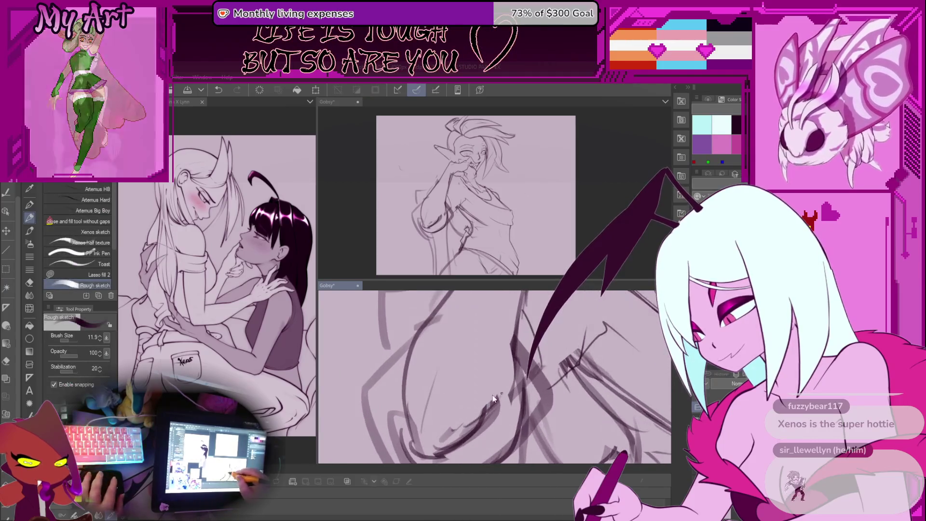
- Undo the last three short sketch strokes near the arm
key("ctrl+z")
left_click_drag(515, 334, 453, 415)
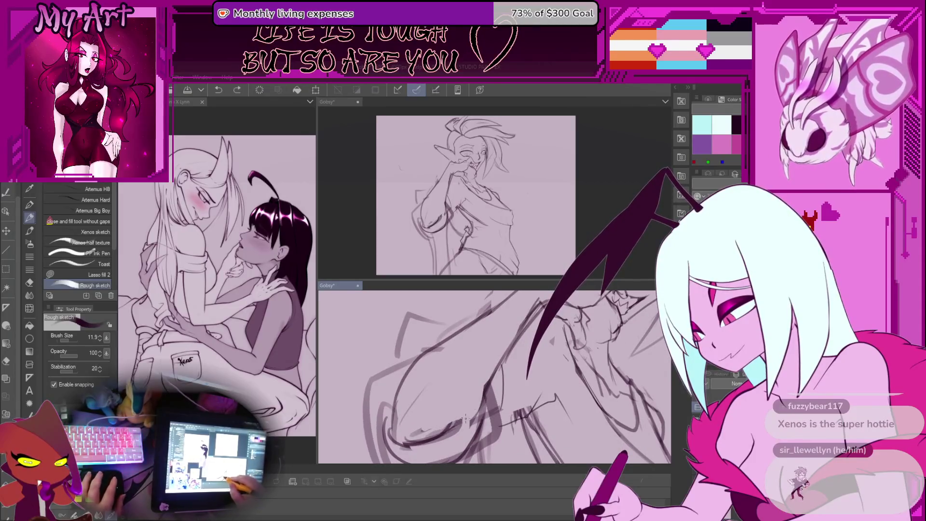
key("m")
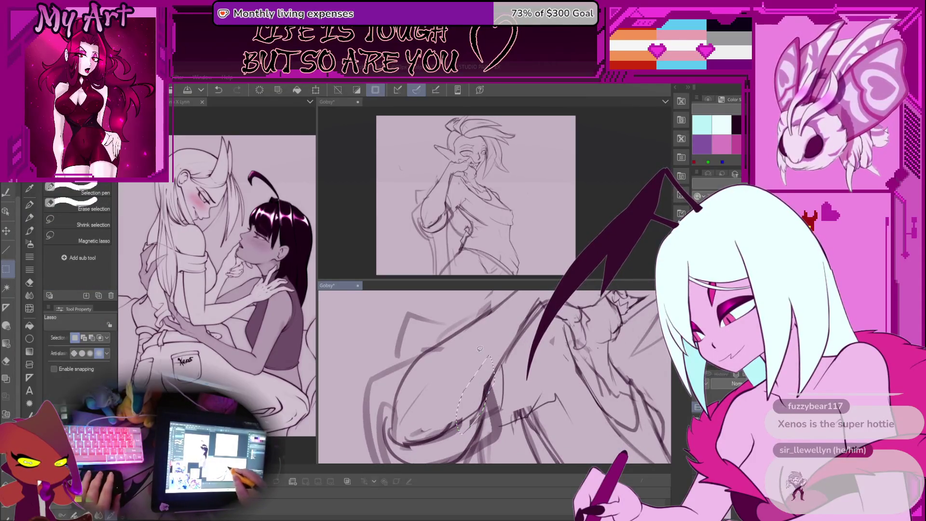
key("p")
key("ctrl+z")
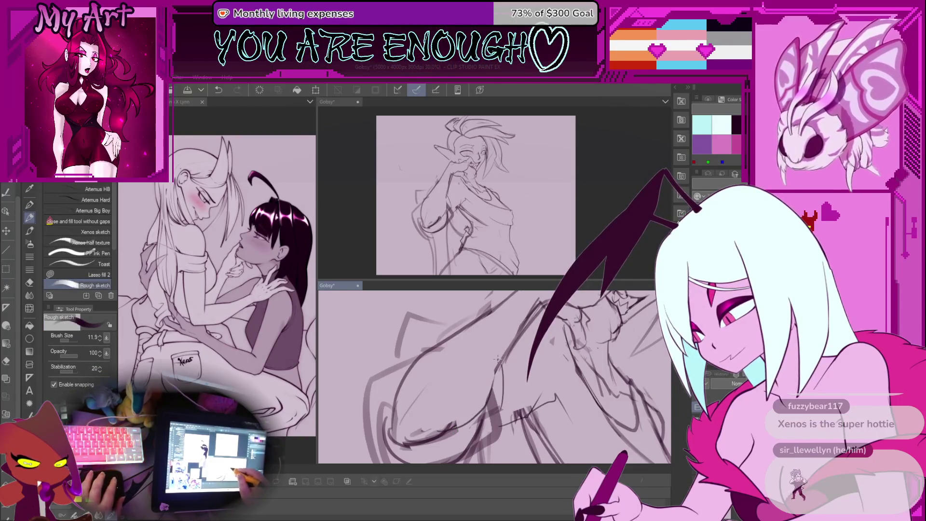
key("ctrl+z")
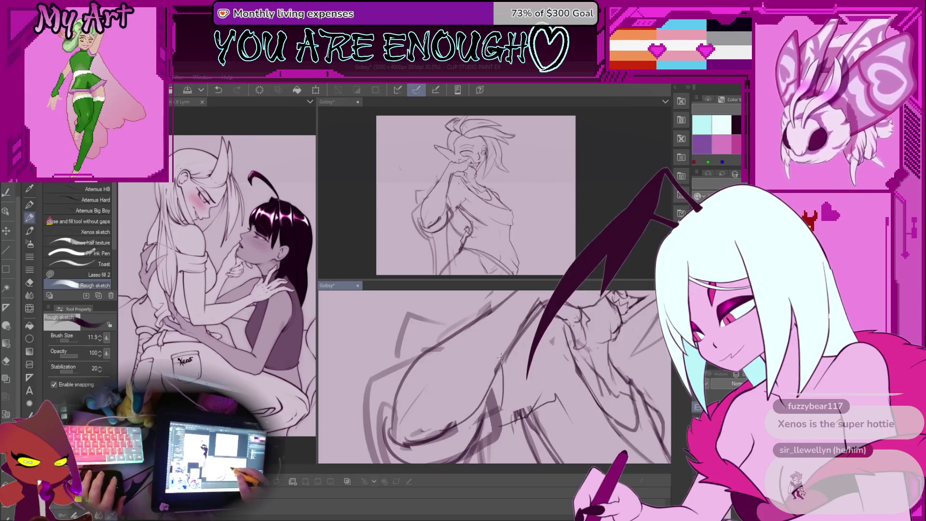
left_click_drag(501, 357, 464, 399)
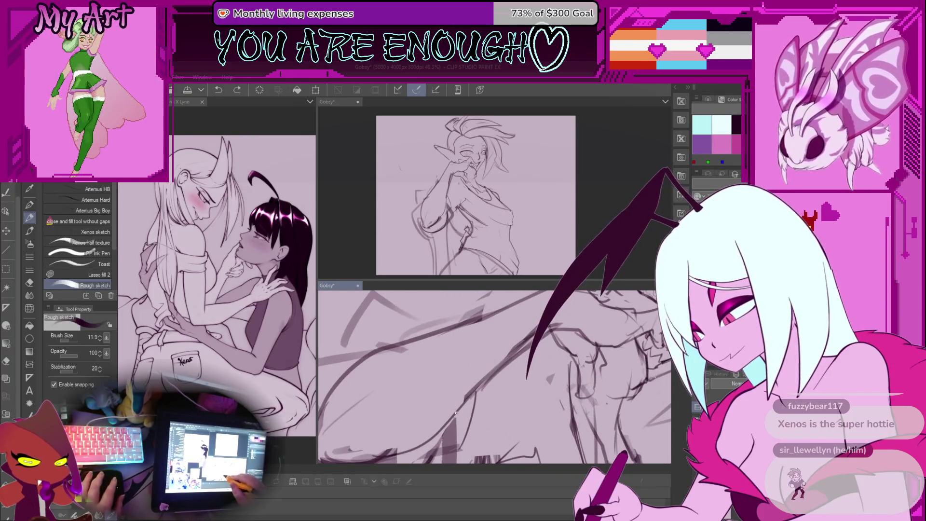
- Save the Gobsy drawing with Ctrl+S
scroll(484, 378, "down", 5)
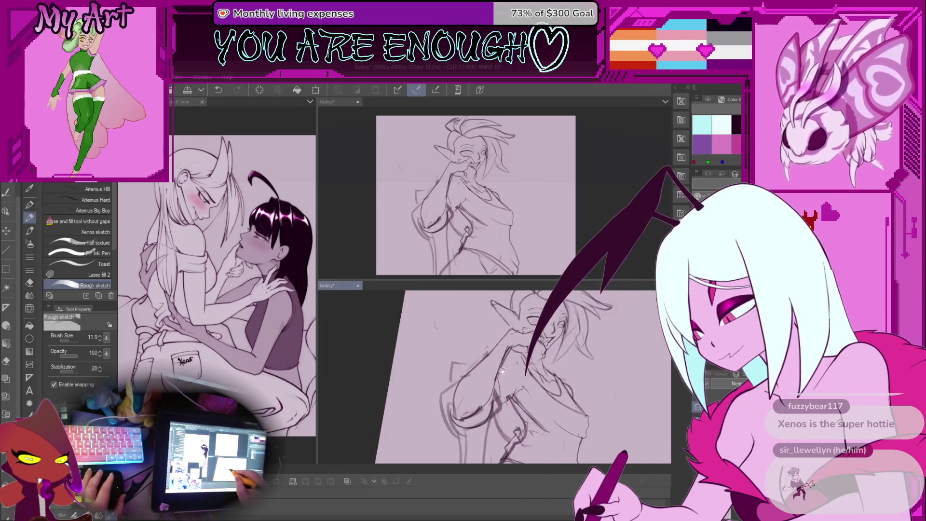
scroll(484, 369, "up", 2)
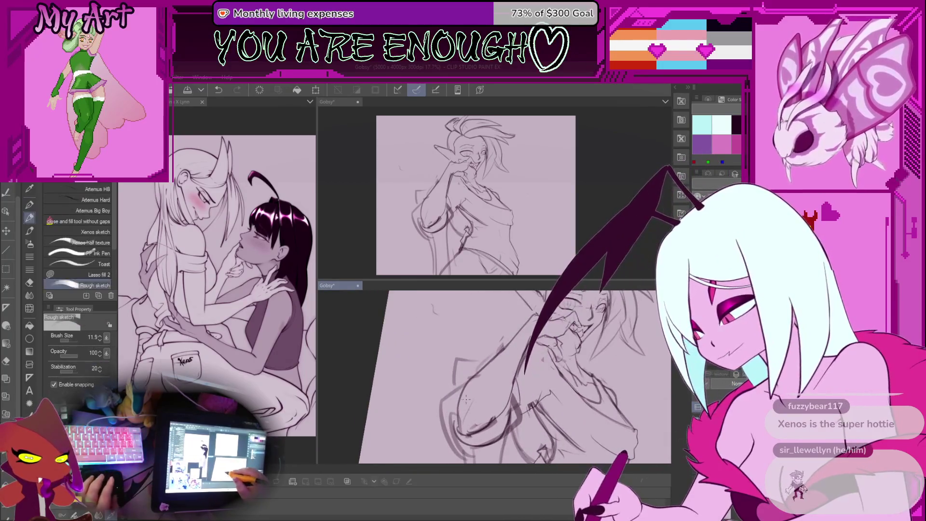
scroll(503, 395, "up", 2)
key("ctrl+s")
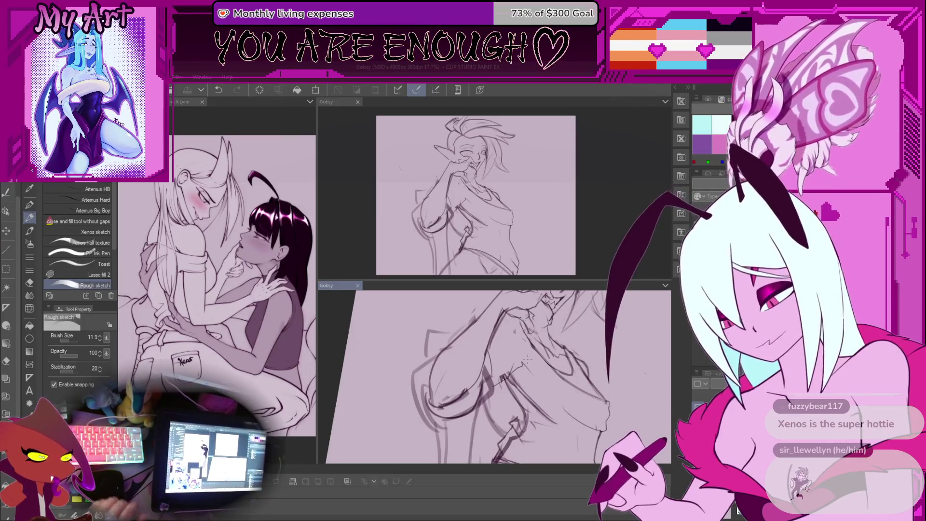
- Zoom and rotate the view to review the elf's face and torso
scroll(526, 358, "up", 3)
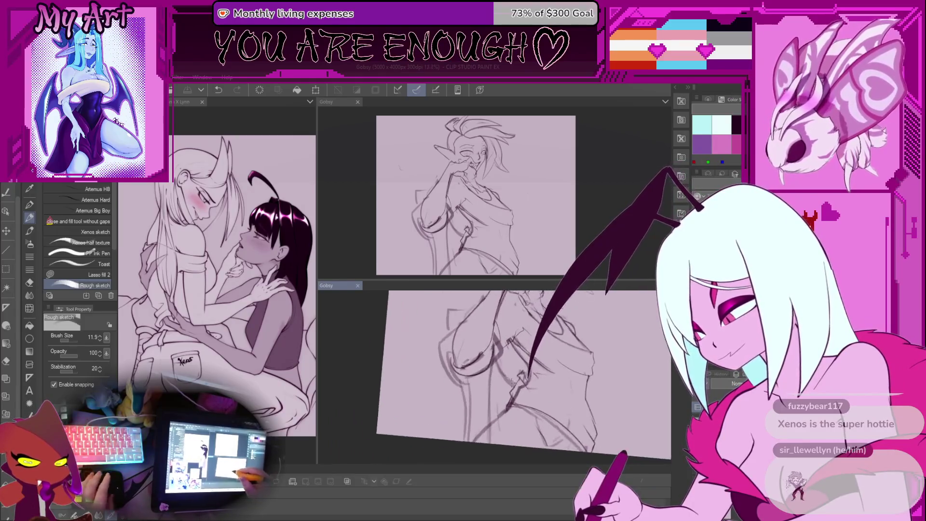
scroll(503, 381, "down", 3)
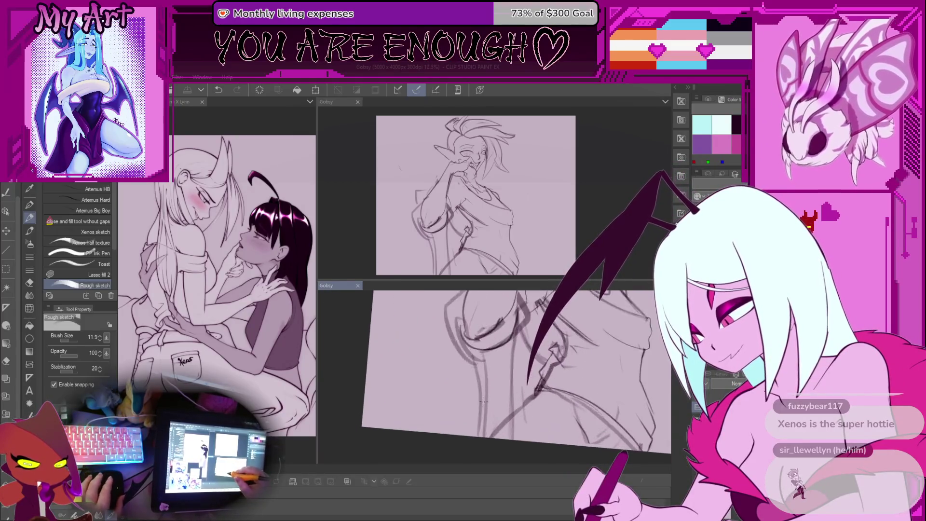
scroll(480, 412, "down", 2)
scroll(502, 351, "up", 2)
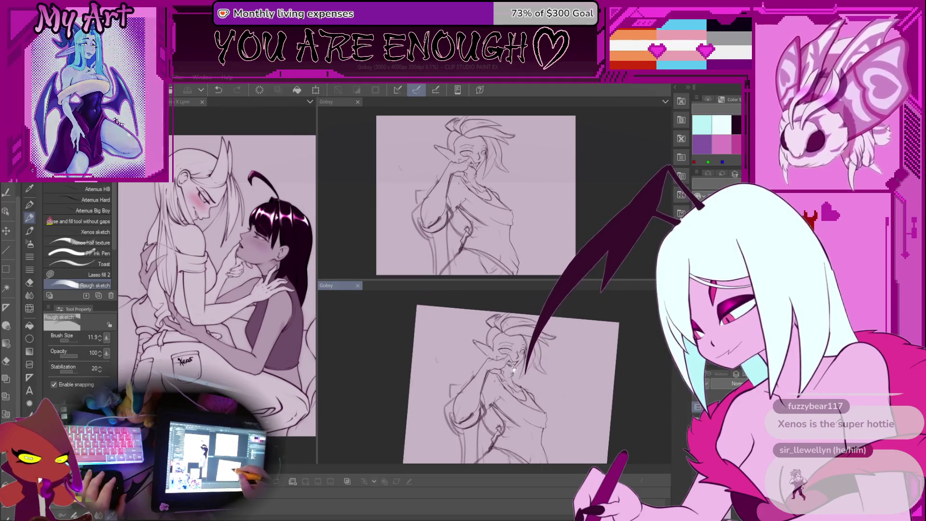
mouse_move(568, 366)
left_mouse_down()
mouse_move(555, 368)
mouse_move(588, 396)
left_mouse_up()
scroll(543, 354, "up", 2)
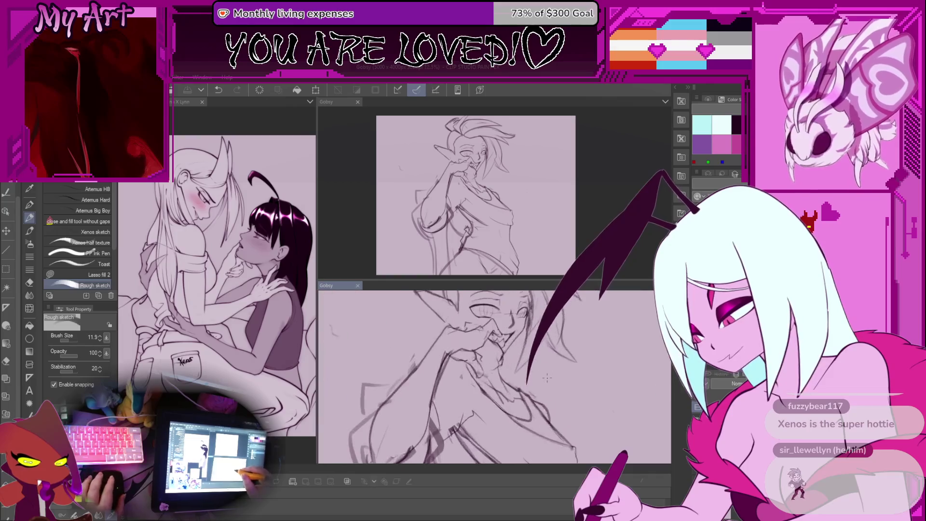
left_click_drag(523, 386, 504, 378)
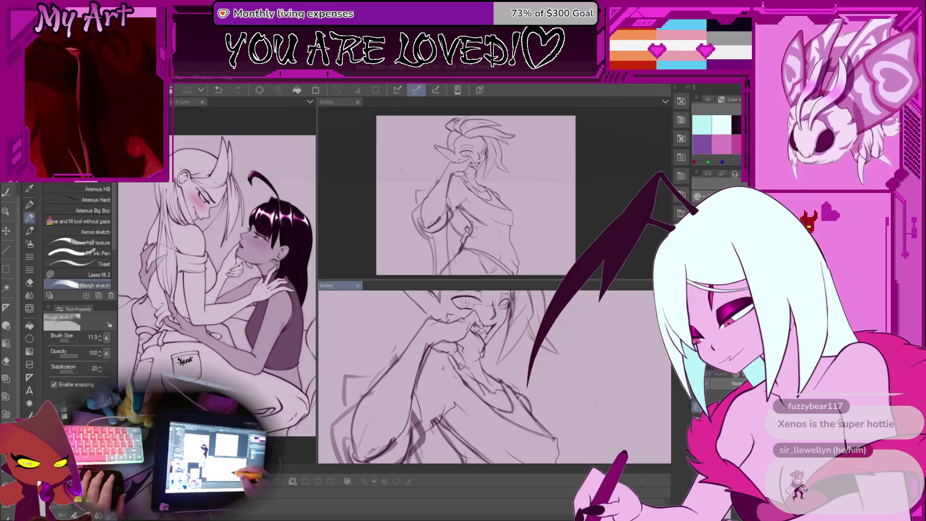
scroll(523, 408, "down", 3)
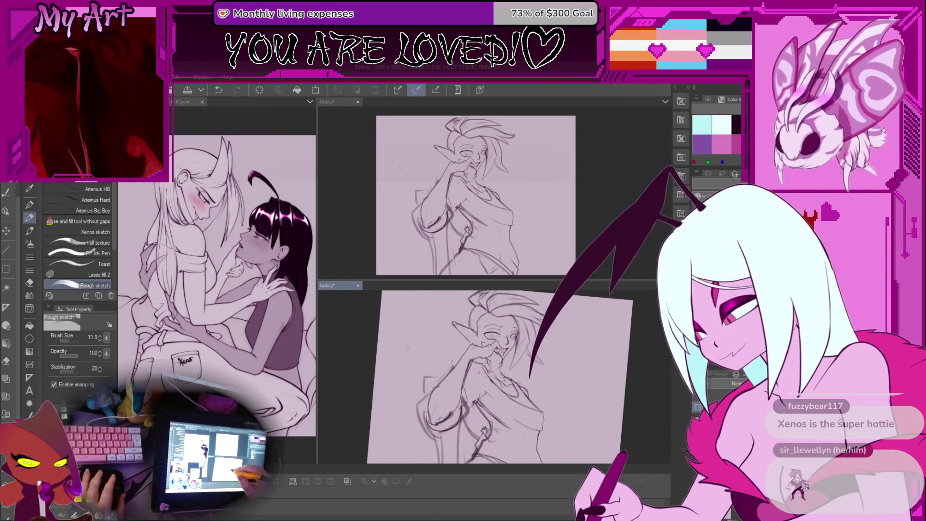
scroll(517, 367, "down", 2)
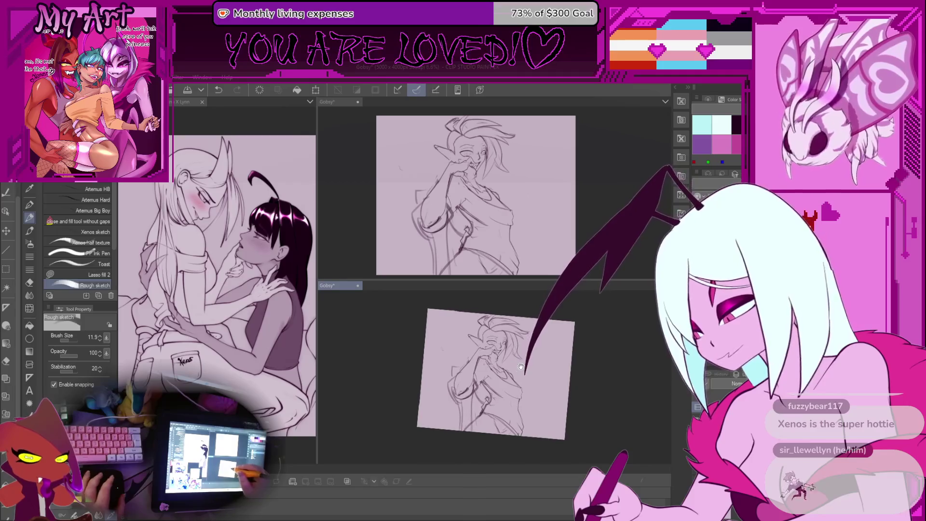
scroll(517, 367, "up", 4)
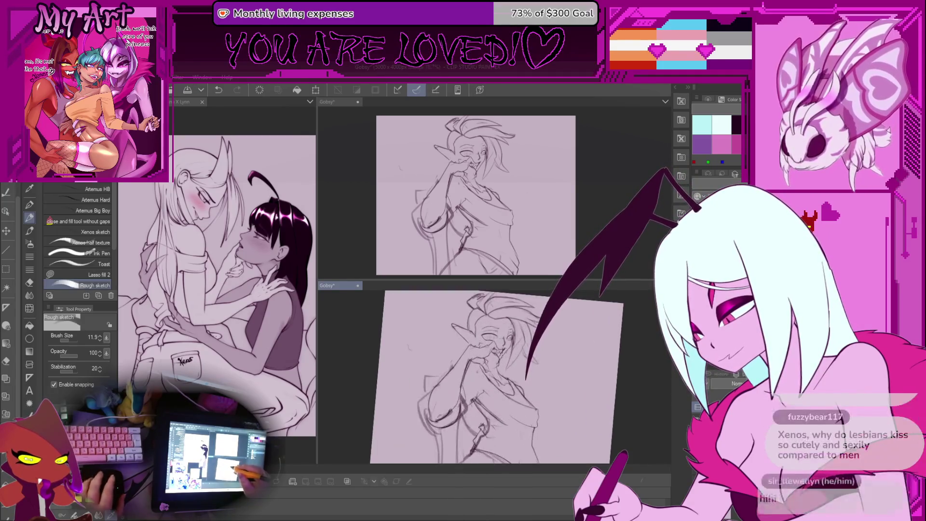
scroll(547, 395, "up", 1)
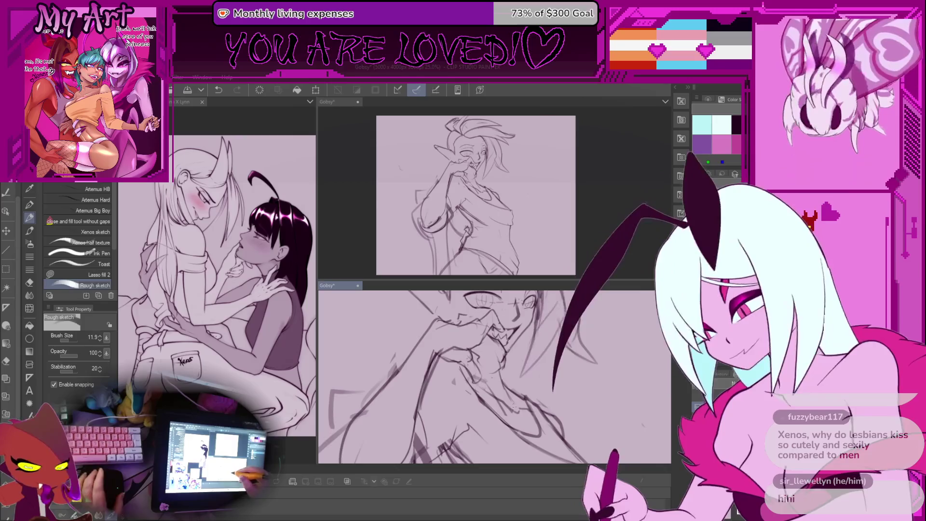
scroll(548, 395, "up", 1)
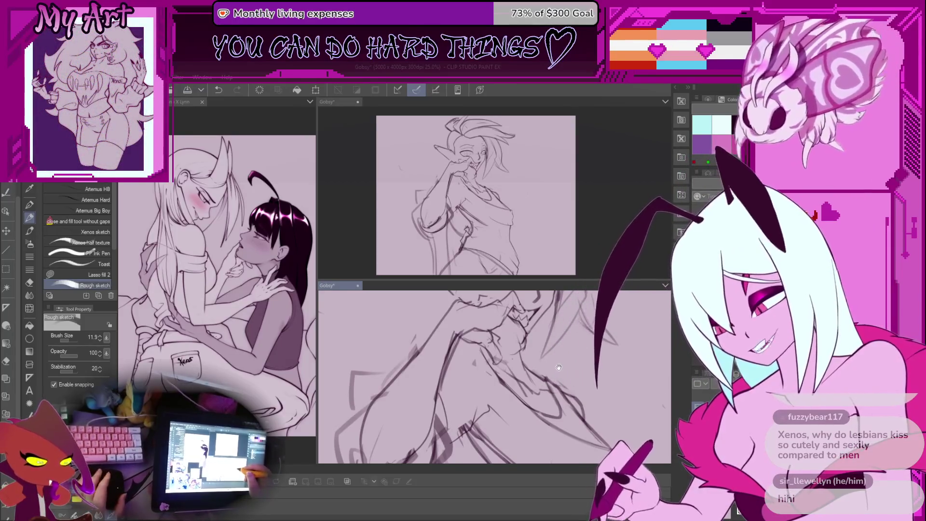
left_click_drag(558, 368, 583, 345)
scroll(584, 343, "down", 3)
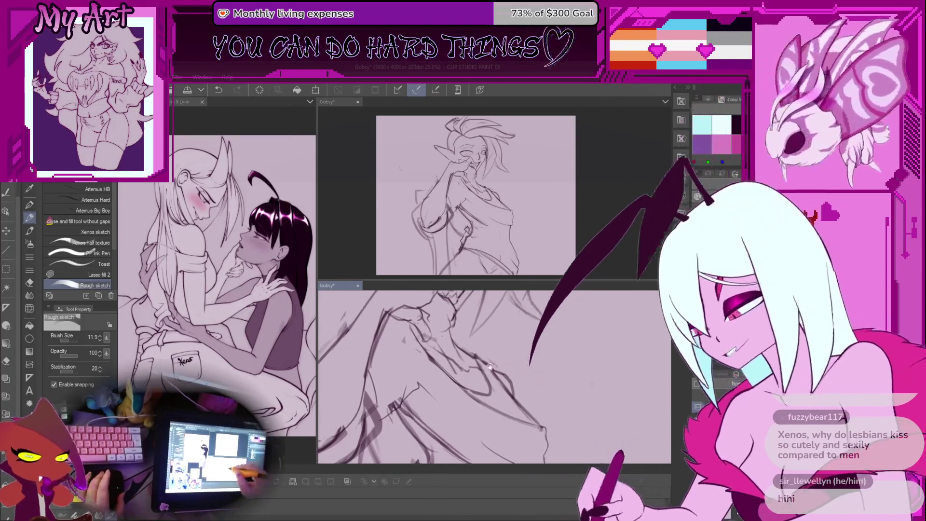
scroll(506, 392, "up", 3)
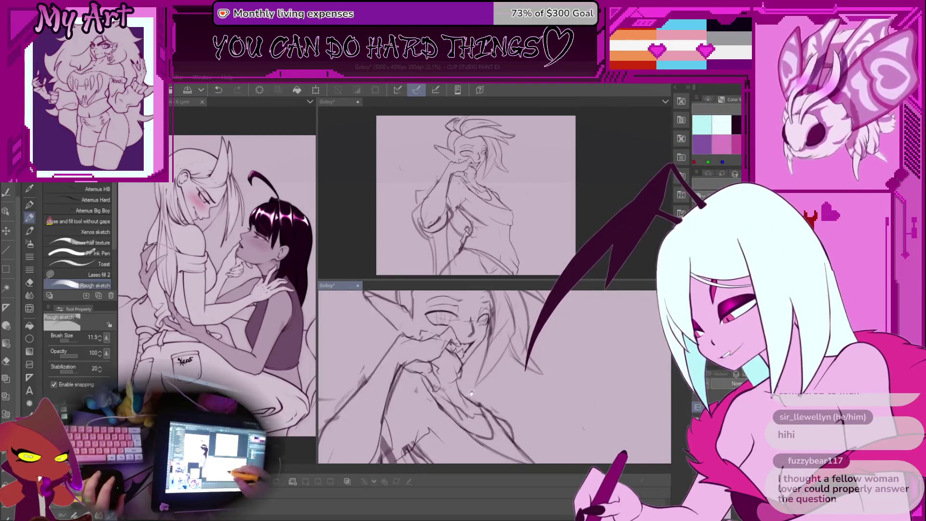
left_click_drag(505, 364, 520, 369)
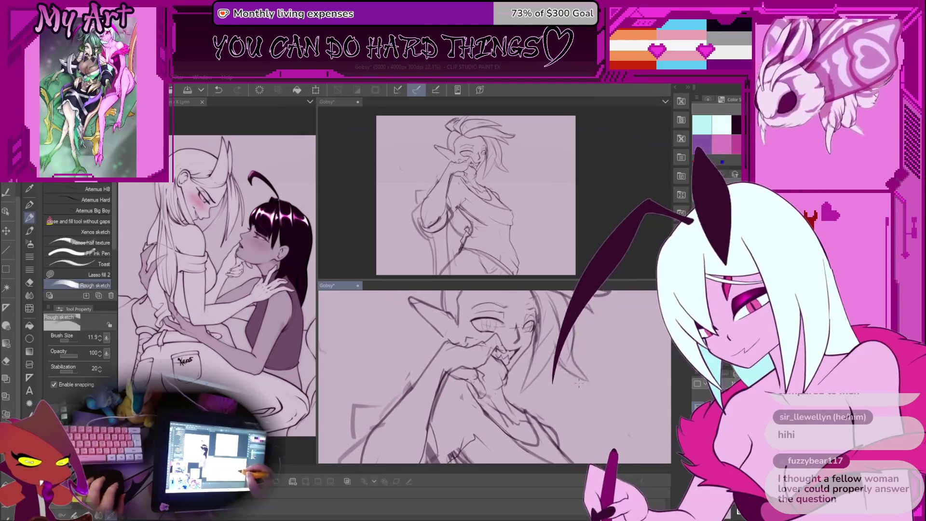
scroll(539, 377, "down", 3)
scroll(493, 365, "down", 2)
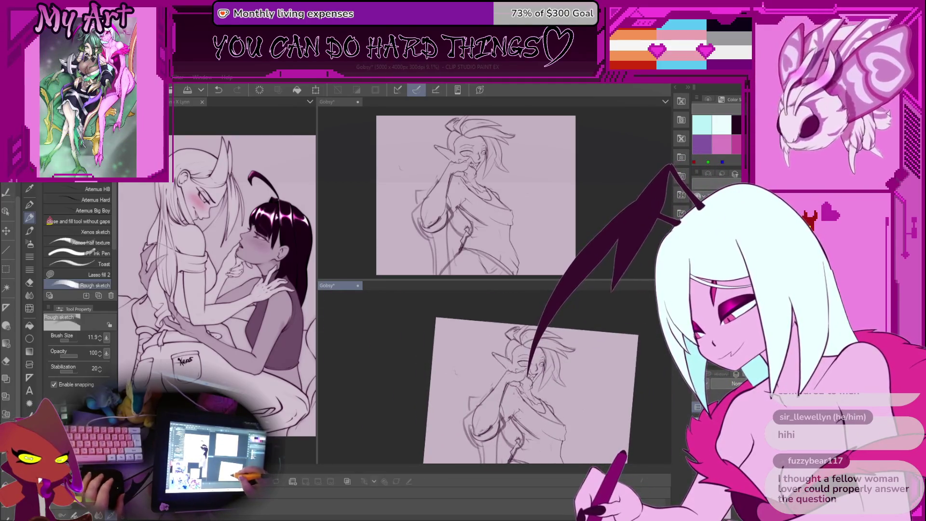
- Loop a freehand selection around part of the sketch, then clear it and resume the Rough sketch pen
scroll(517, 382, "up", 4)
scroll(484, 387, "up", 2)
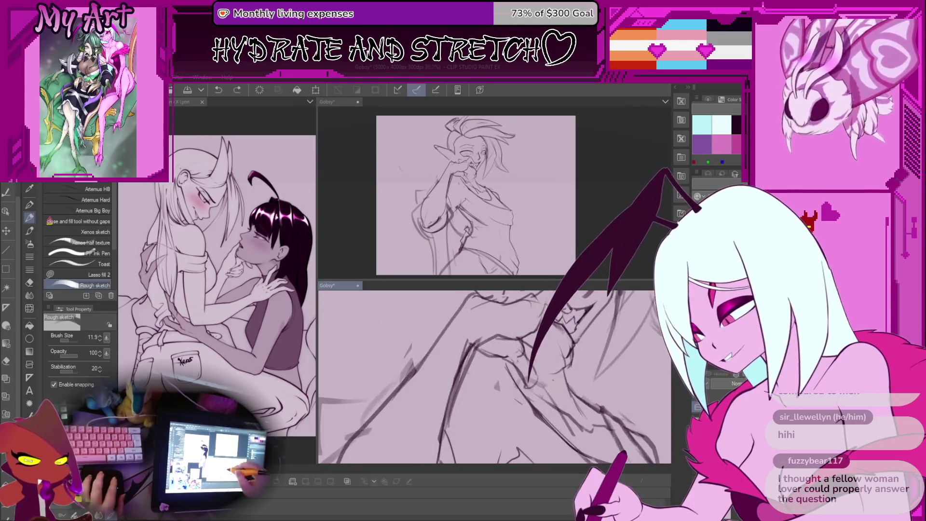
key("m")
left_click_drag(484, 387, 458, 396)
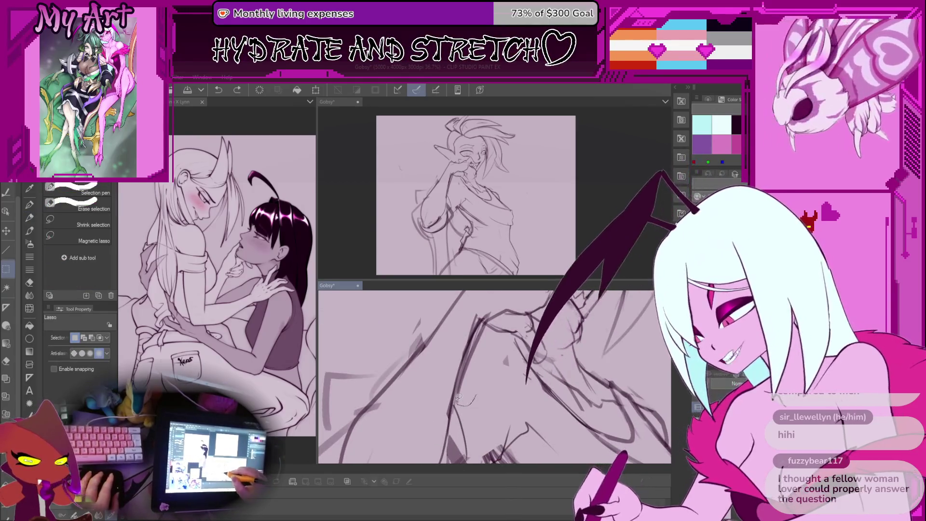
key("ctrl+d")
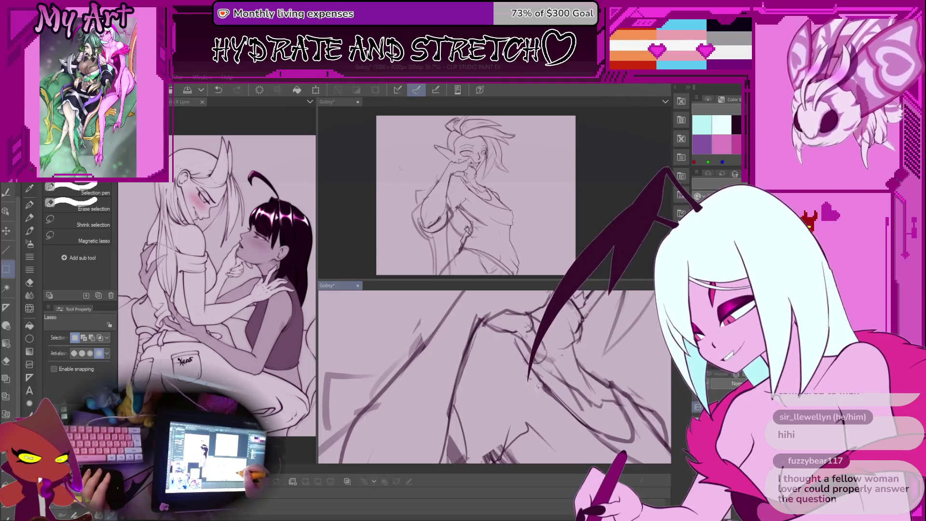
key("p")
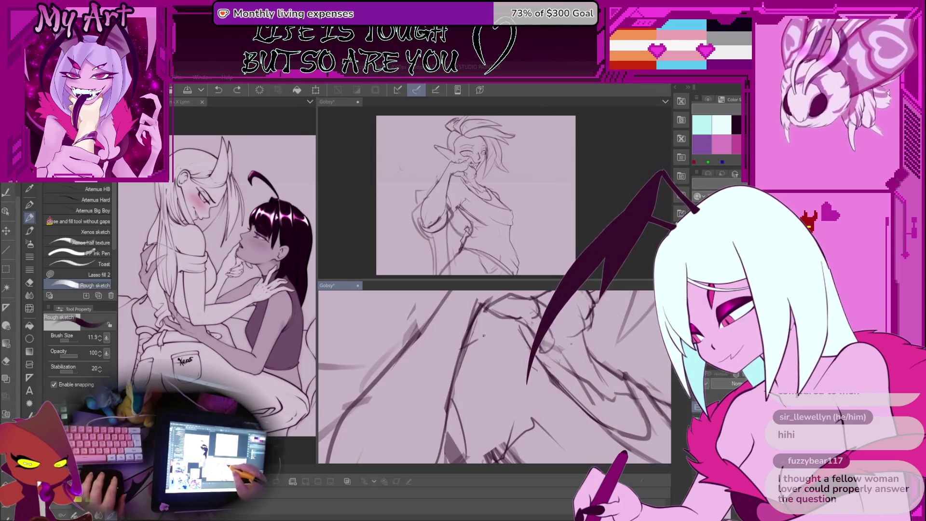
- Add a short sketch stroke after another lasso pass, then undo it
left_click_drag(498, 331, 452, 309)
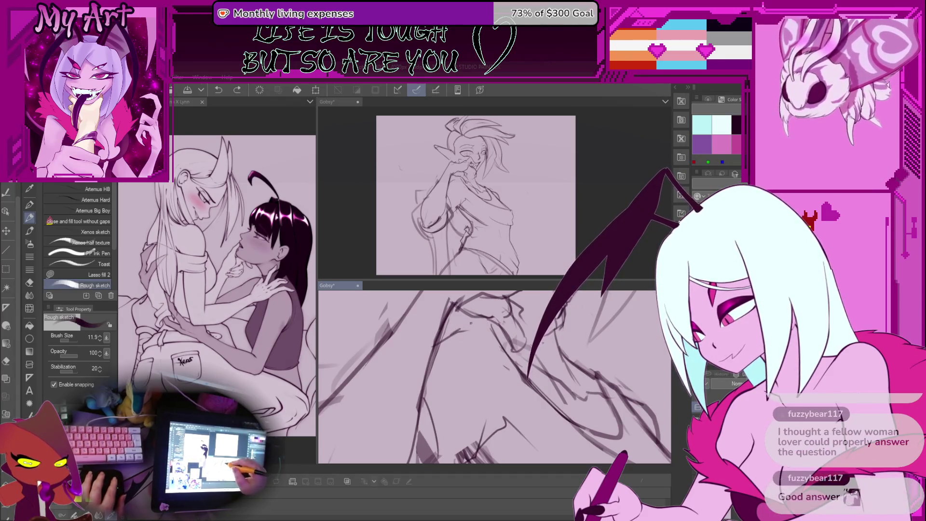
key("m")
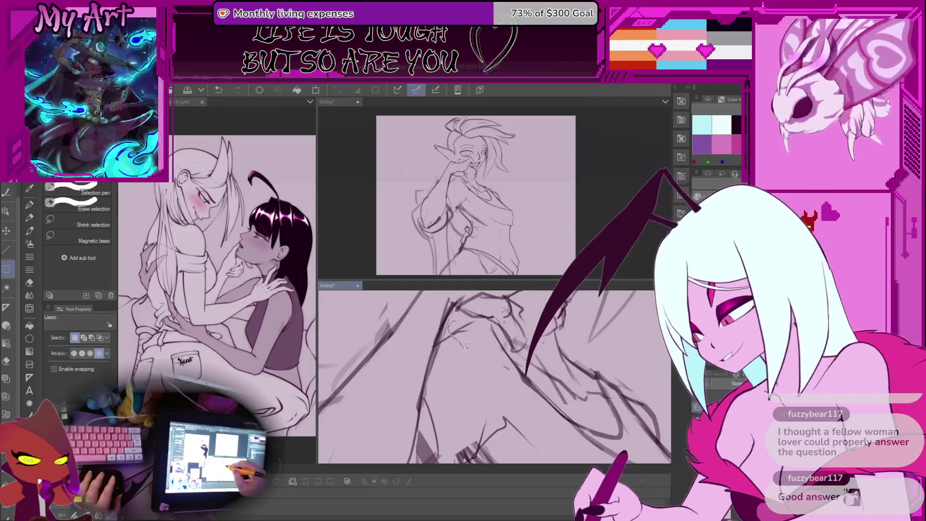
left_click_drag(472, 319, 472, 316)
key("p")
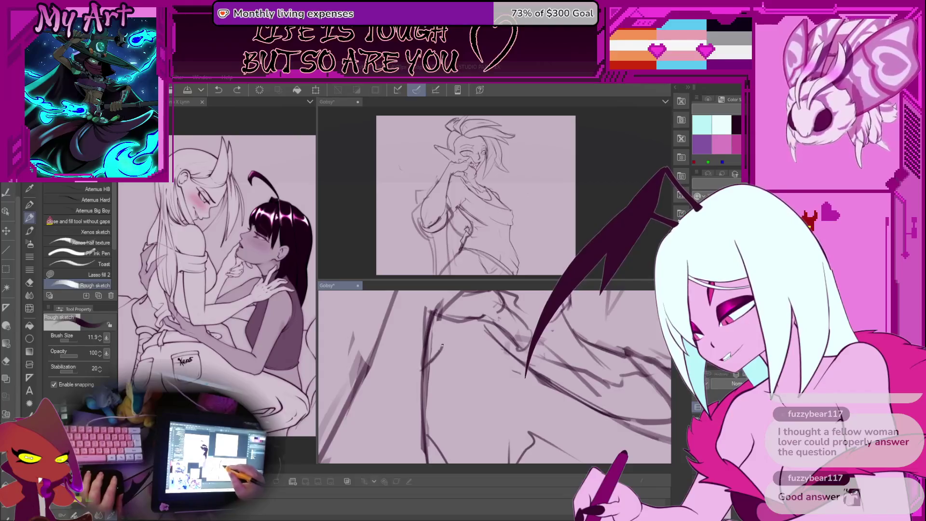
mouse_move(442, 345)
left_mouse_down()
mouse_move(496, 337)
mouse_move(498, 327)
left_mouse_up()
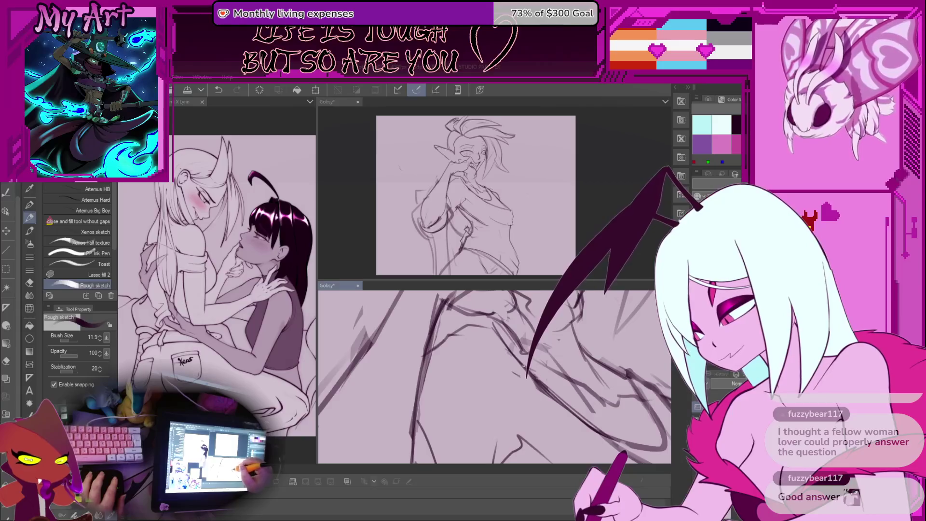
key("ctrl+z")
- Reset the view rotation and fit the whole upright figure to the canvas pane
mouse_move(524, 390)
left_mouse_down()
mouse_move(507, 378)
mouse_move(519, 389)
left_mouse_up()
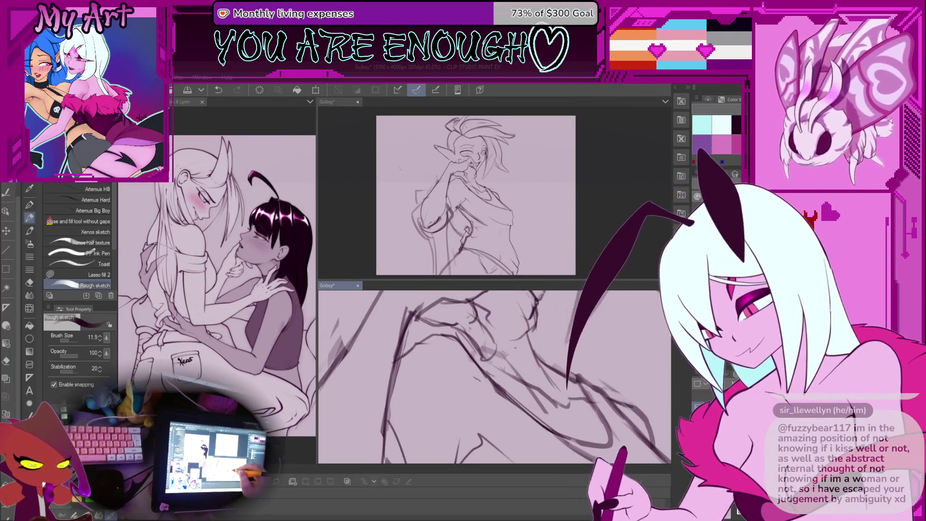
left_click_drag(520, 371, 521, 374)
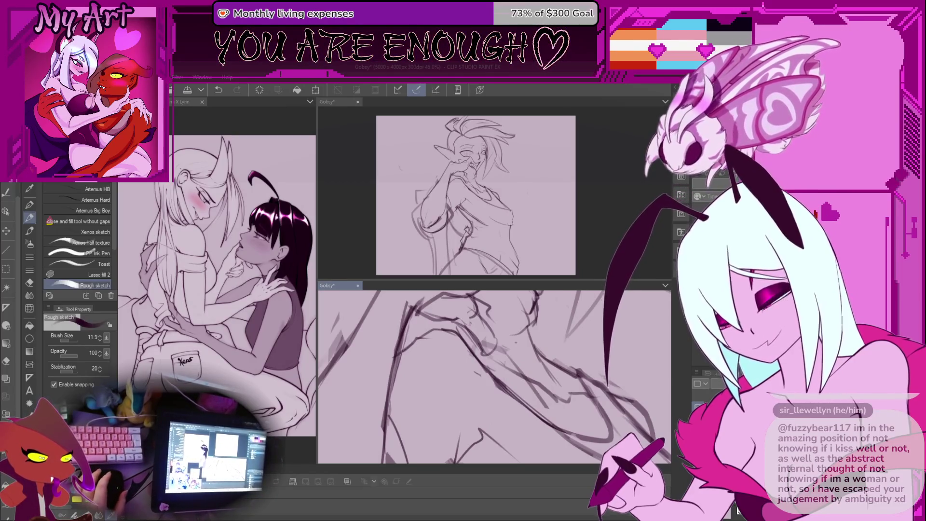
scroll(531, 298, "down", 2)
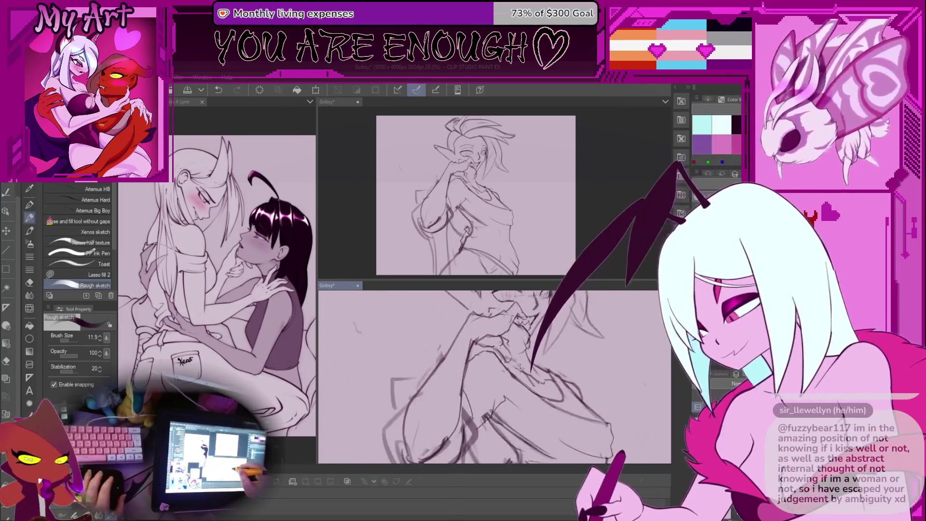
scroll(528, 388, "down", 5)
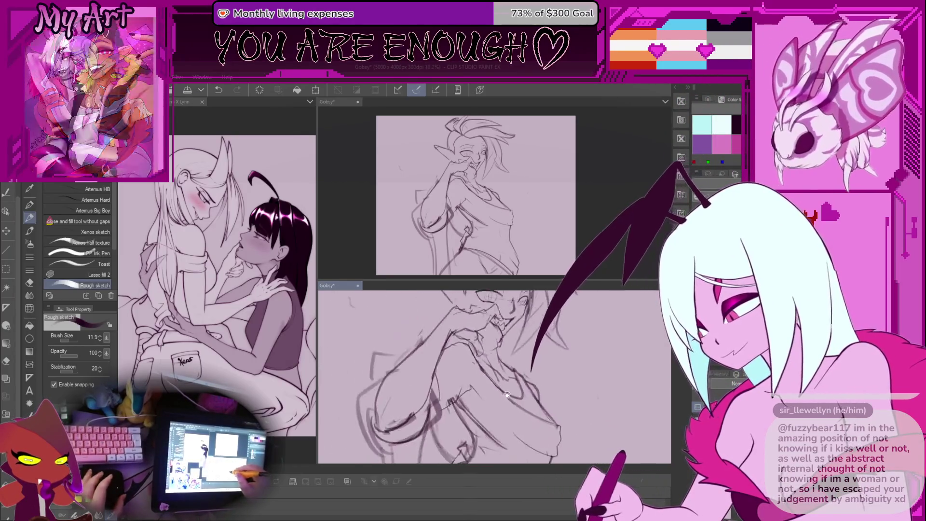
key("ctrl+0")
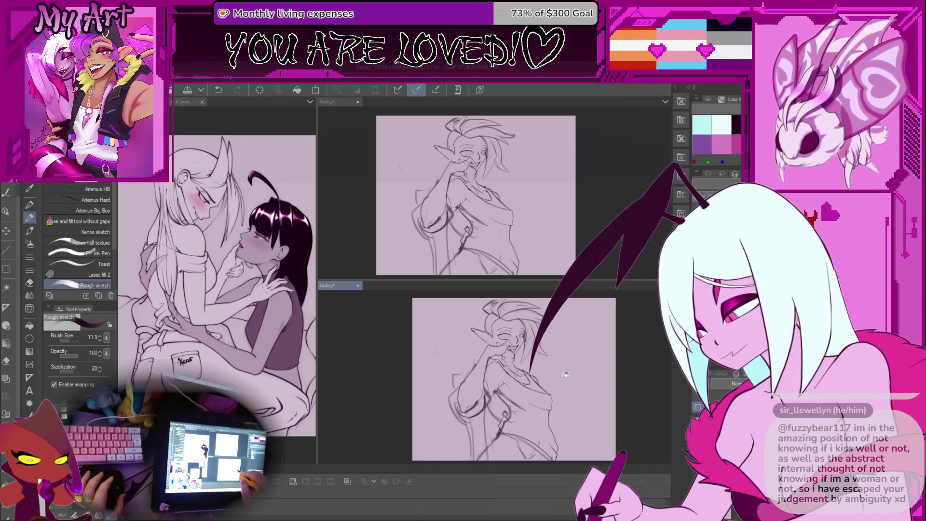
- Lasso the head, hand and raised arm and shift the selection slightly right
scroll(590, 371, "up", 2)
key("m")
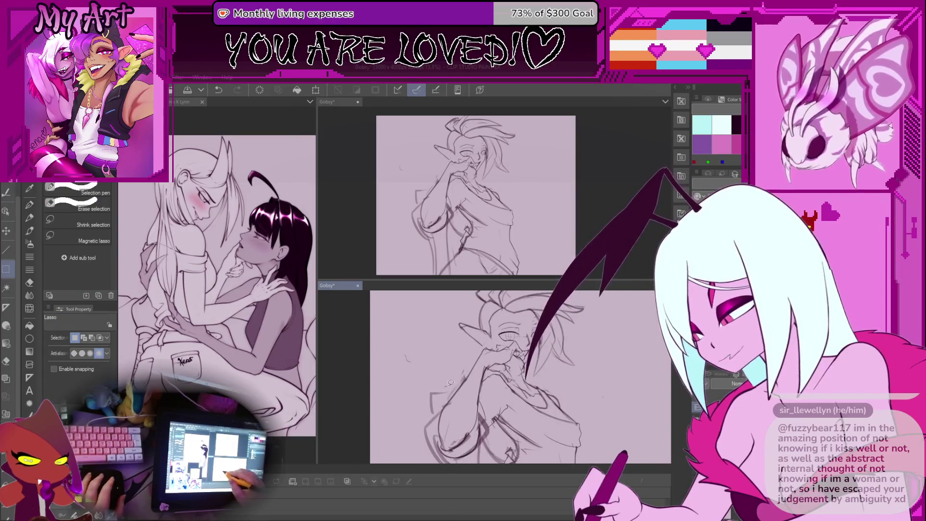
mouse_move(450, 382)
left_mouse_down()
mouse_move(439, 429)
mouse_move(460, 437)
mouse_move(561, 359)
left_mouse_up()
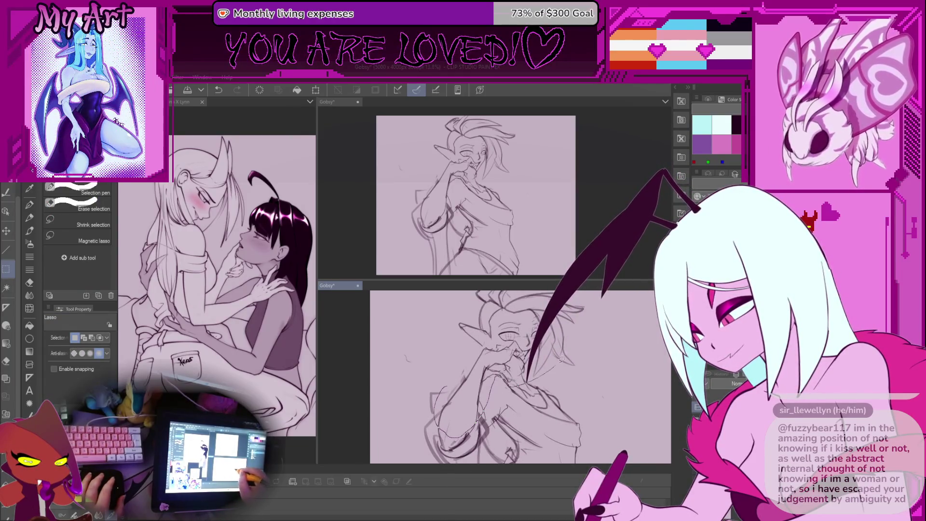
left_click_drag(581, 291, 480, 338)
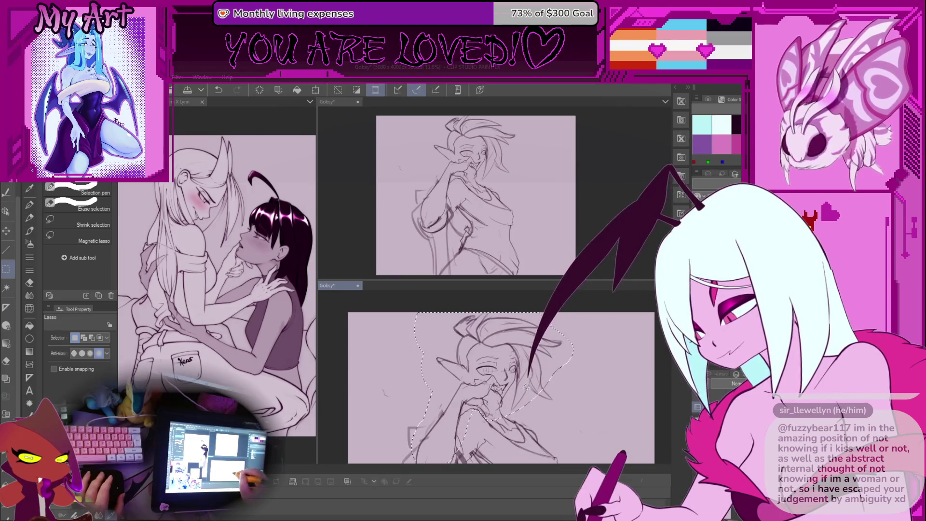
left_click_drag(594, 343, 589, 332)
scroll(554, 367, "down", 1)
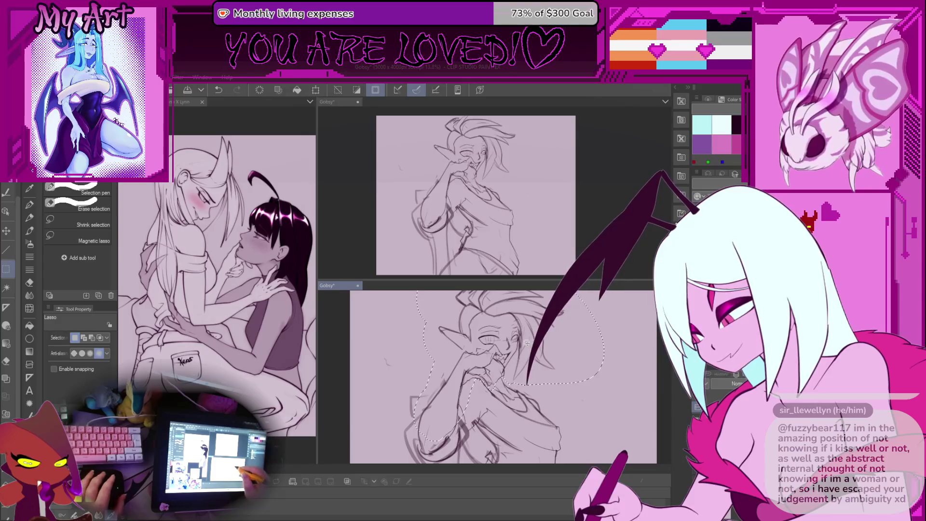
left_click_drag(549, 384, 562, 387)
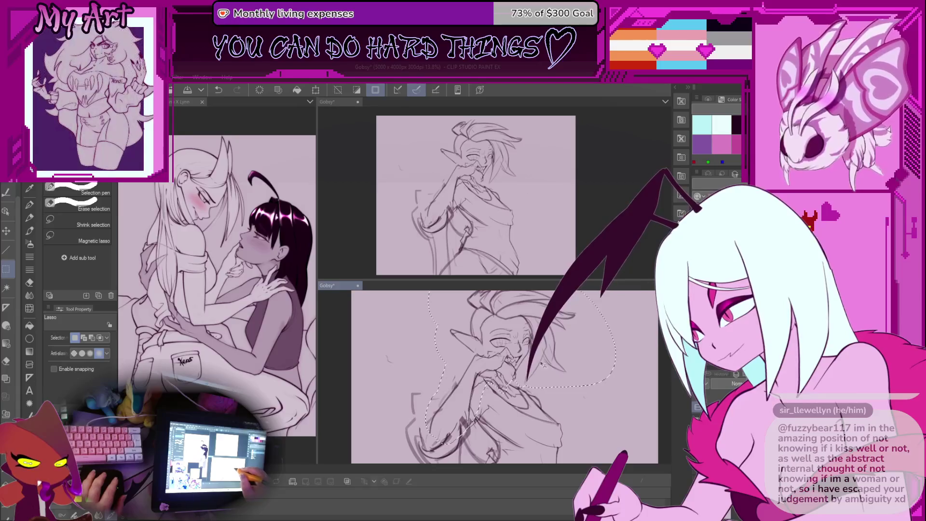
left_click_drag(535, 344, 536, 391)
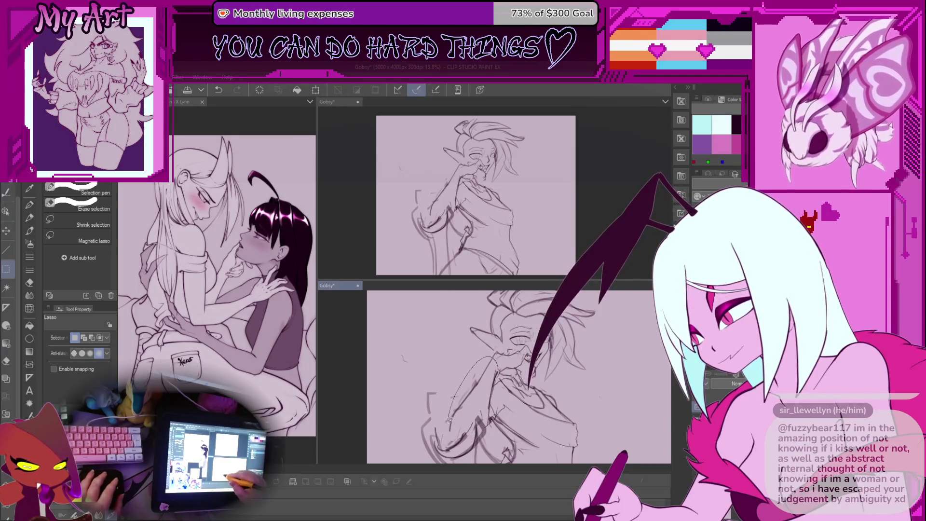
- Select the arm and scale and rotate it twice with Ctrl+T, confirming each transform
left_click_drag(448, 419, 500, 386)
key("ctrl+t")
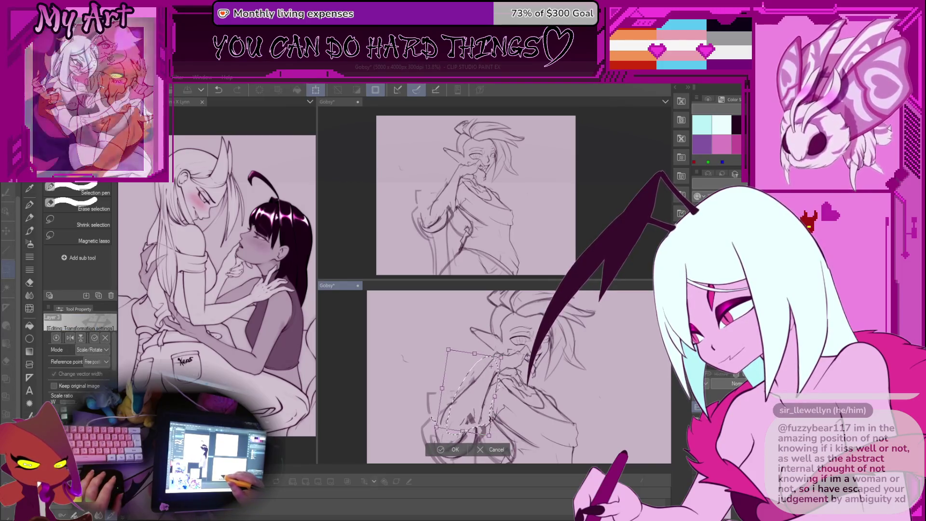
left_click(458, 449)
left_click_drag(462, 442, 459, 406)
key("ctrl+t")
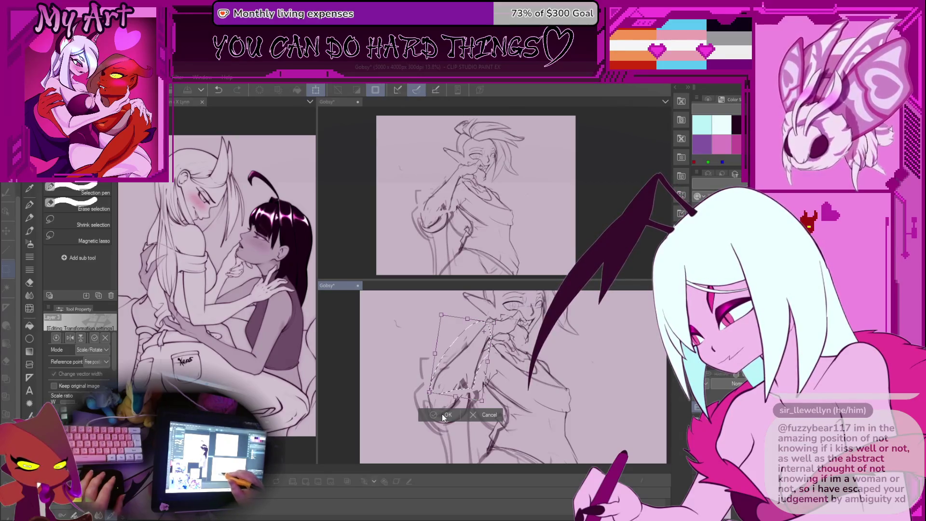
left_click(442, 413)
- Reselect the arm, transform it, and move it up and to the right
mouse_move(415, 348)
left_mouse_down()
mouse_move(403, 381)
mouse_move(474, 387)
mouse_move(458, 393)
left_mouse_up()
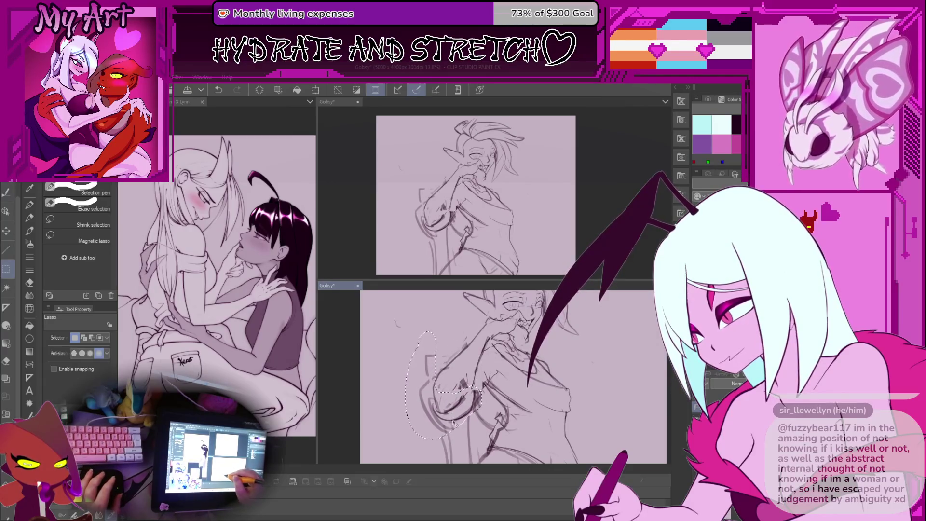
key("ctrl+t")
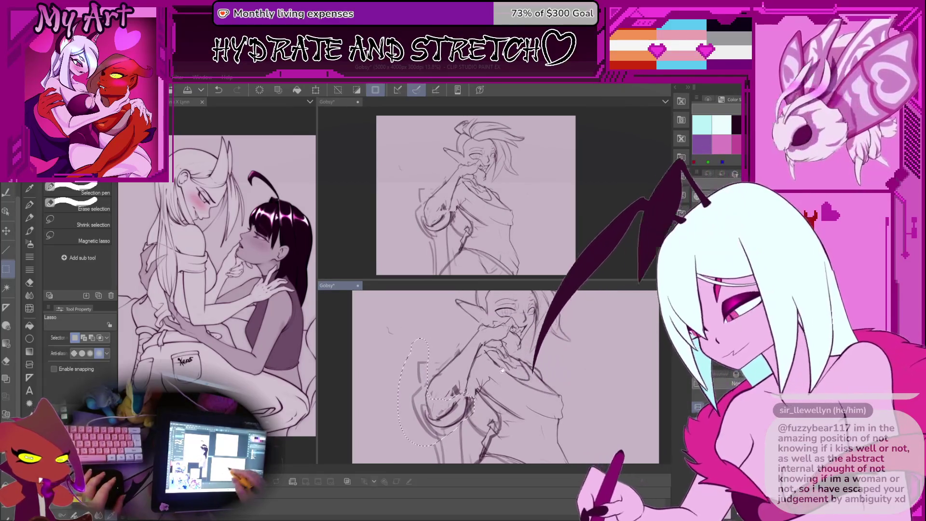
left_click_drag(523, 397, 454, 397)
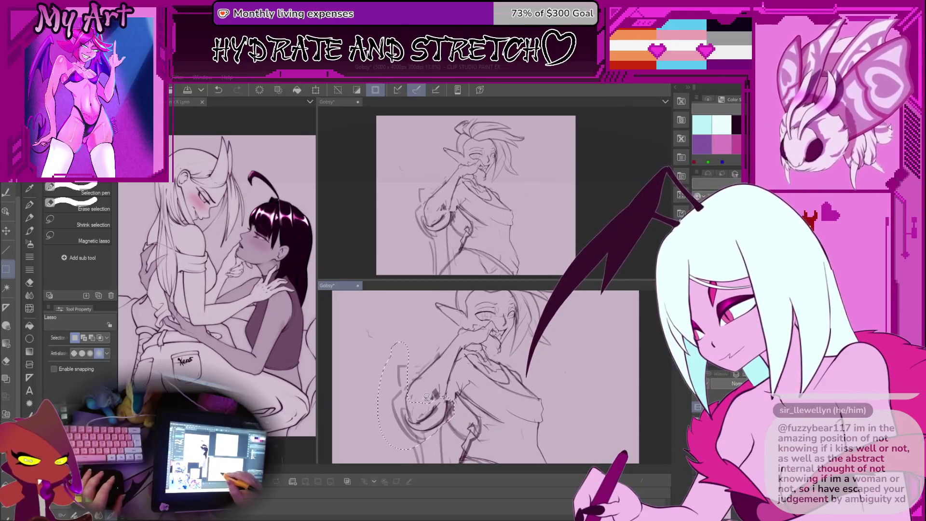
left_click_drag(421, 422, 427, 427)
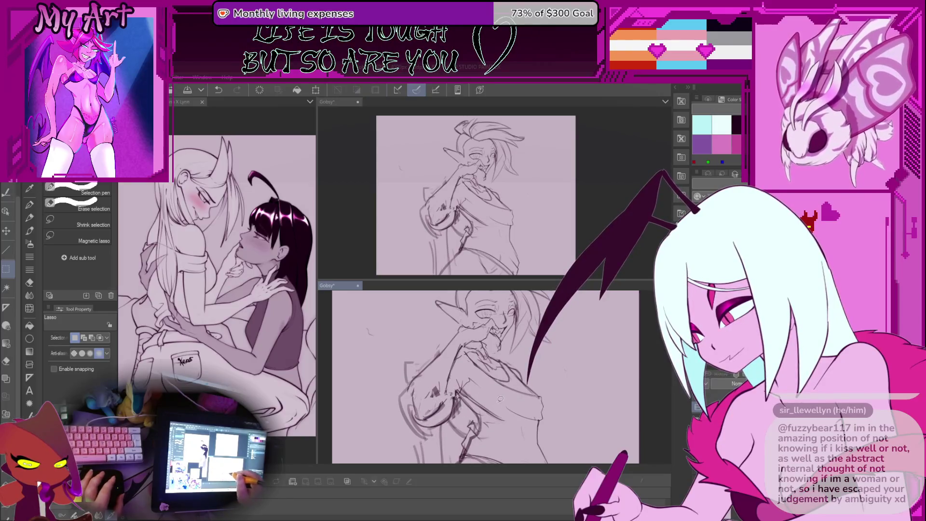
scroll(500, 399, "down", 4)
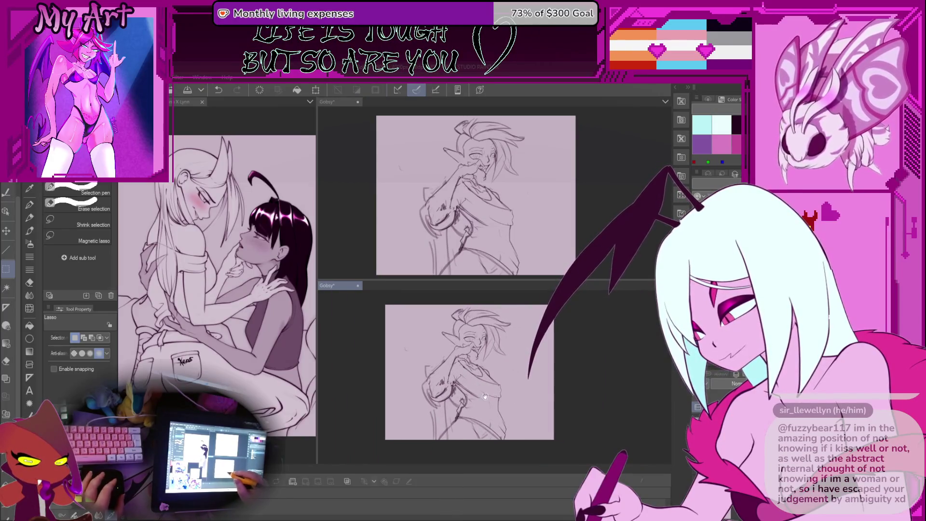
- Switch back to the Rough sketch pen and zoom around the lower canvas view
scroll(484, 396, "up", 2)
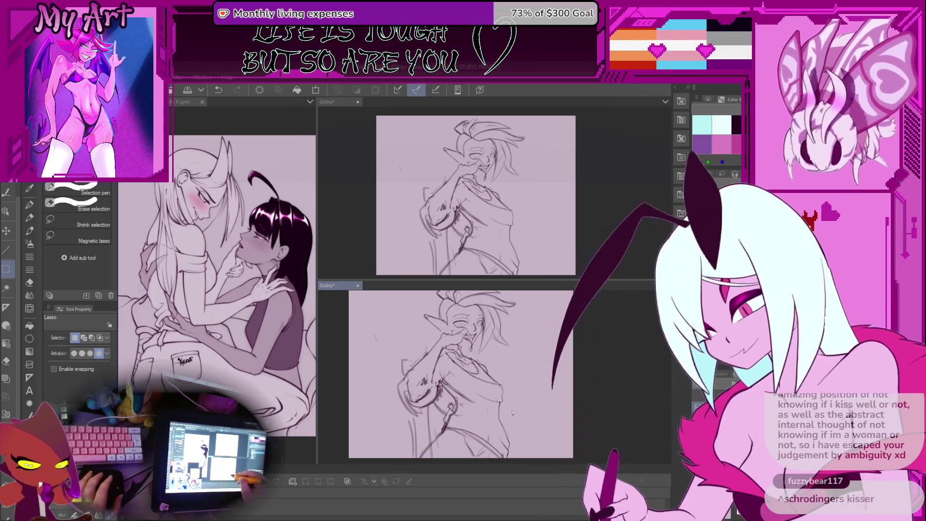
key("p")
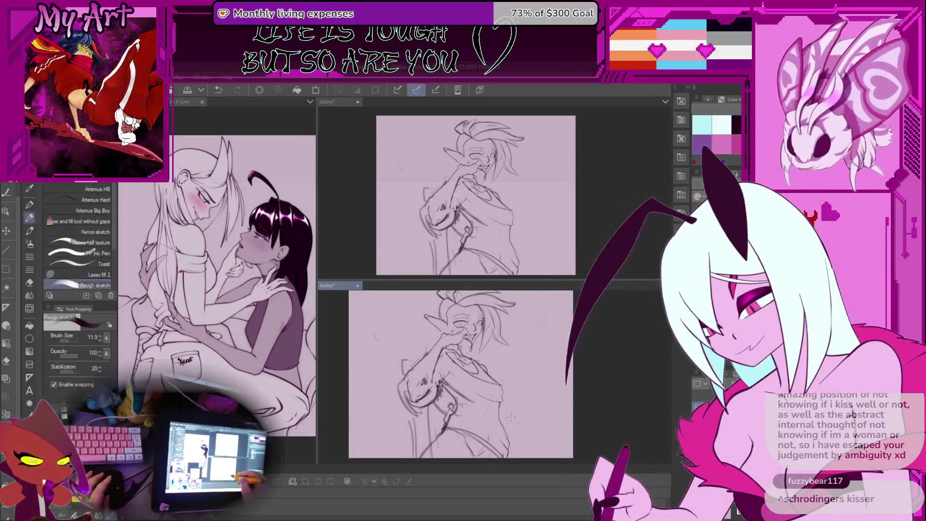
scroll(511, 417, "up", 3)
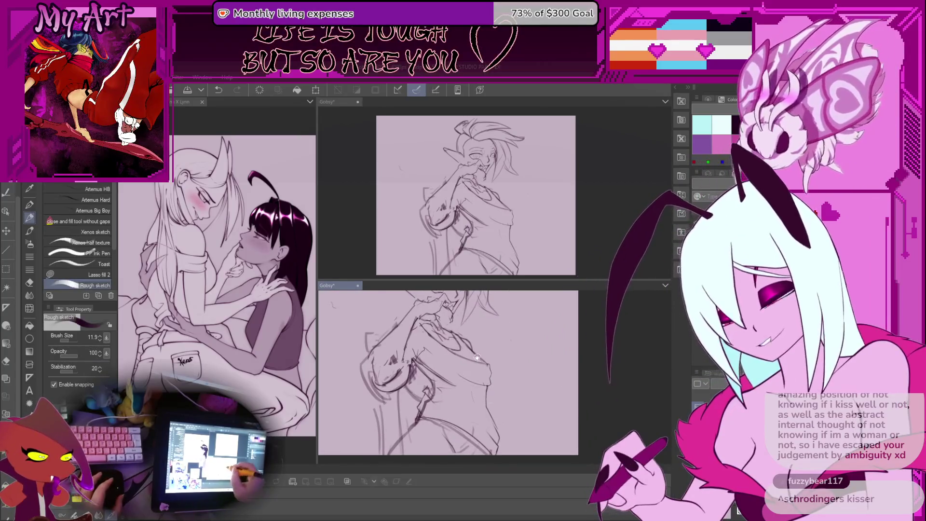
scroll(467, 369, "down", 2)
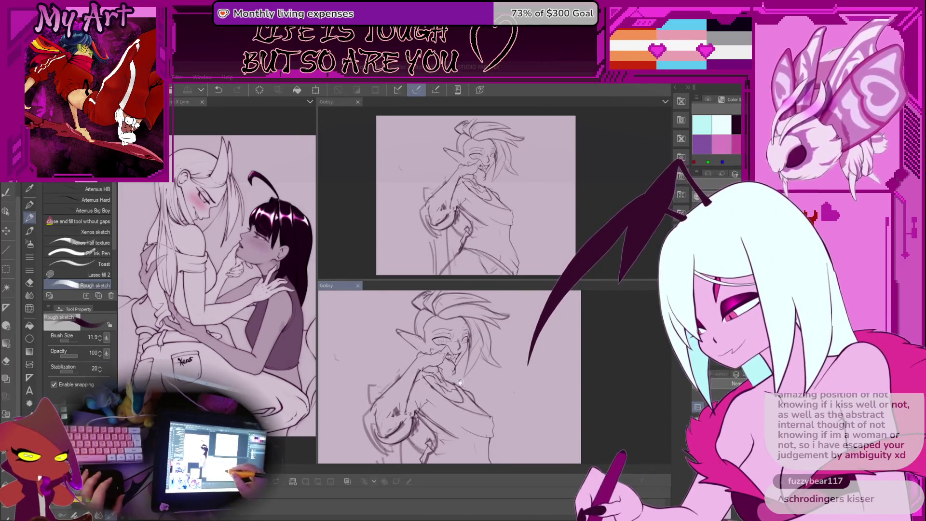
scroll(460, 382, "up", 4)
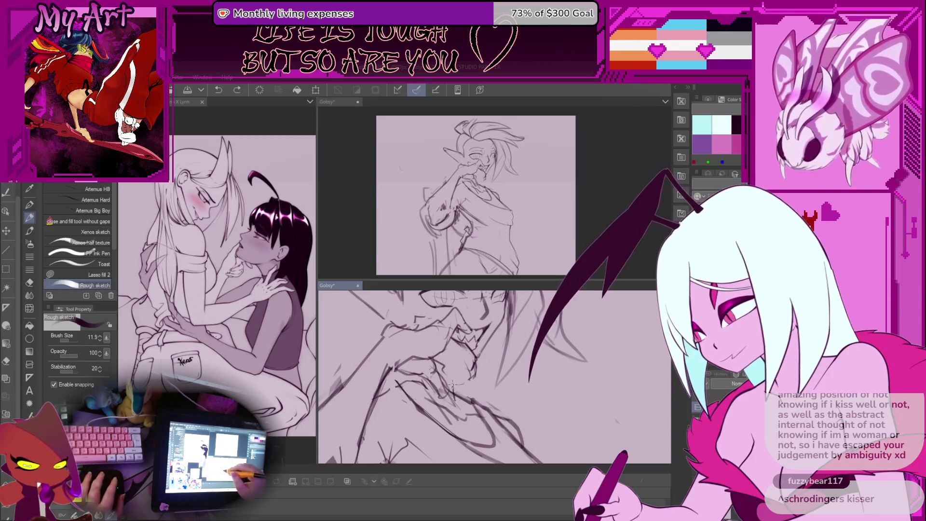
scroll(453, 384, "down", 3)
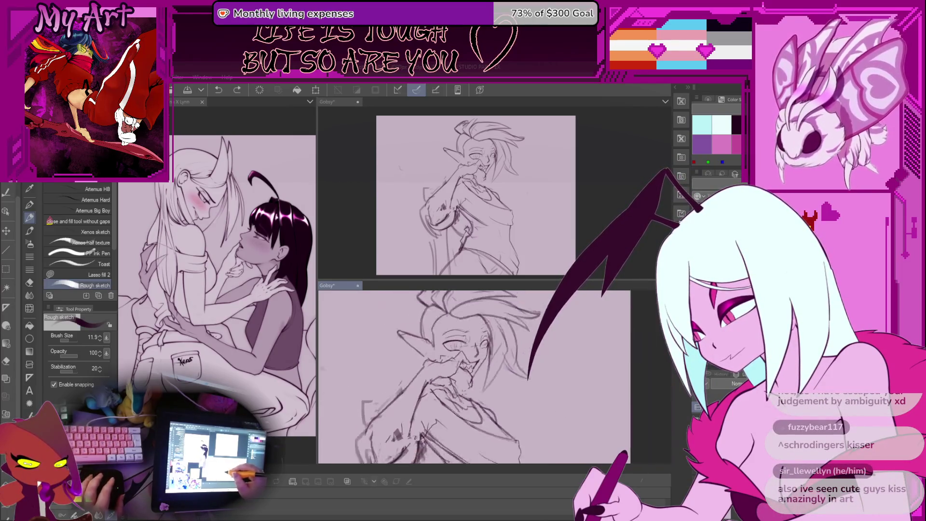
scroll(450, 376, "down", 1)
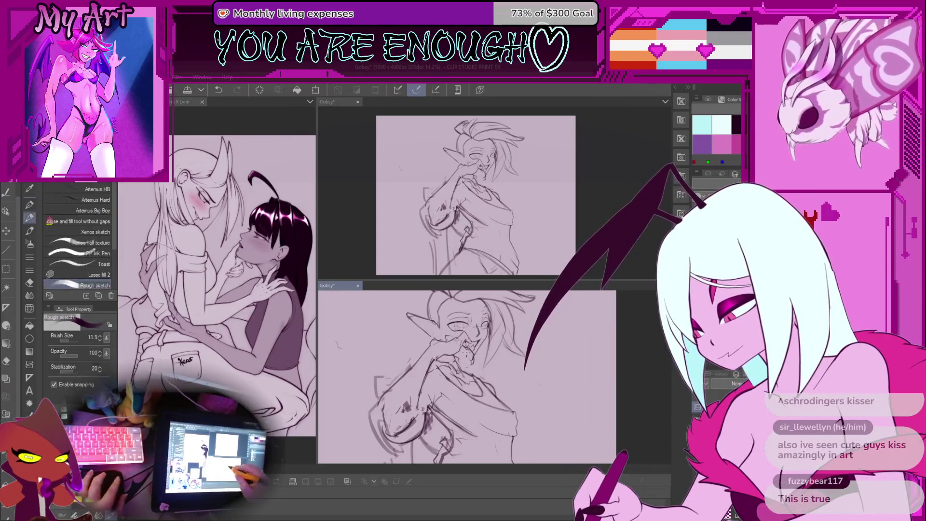
- Pick the Xenos sketch brush, then the Xenos half texture sub tool
left_click(95, 232)
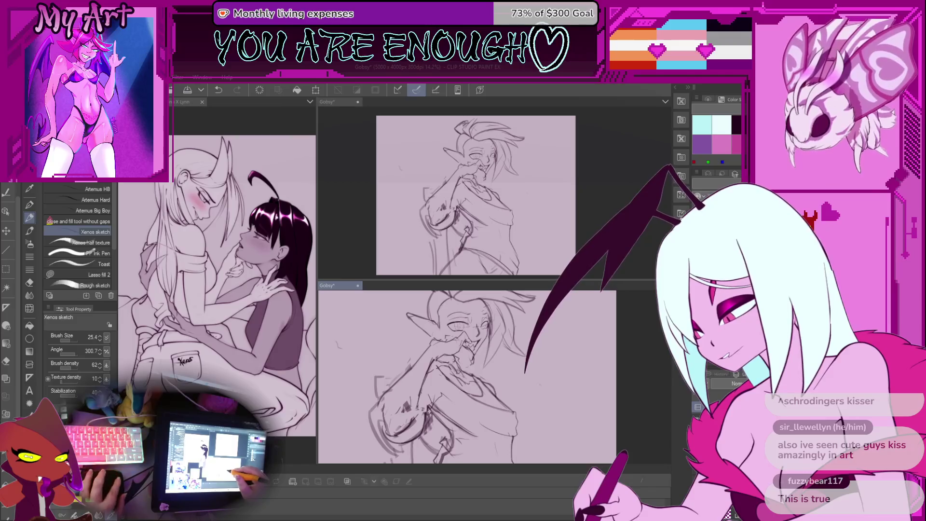
left_click(91, 242)
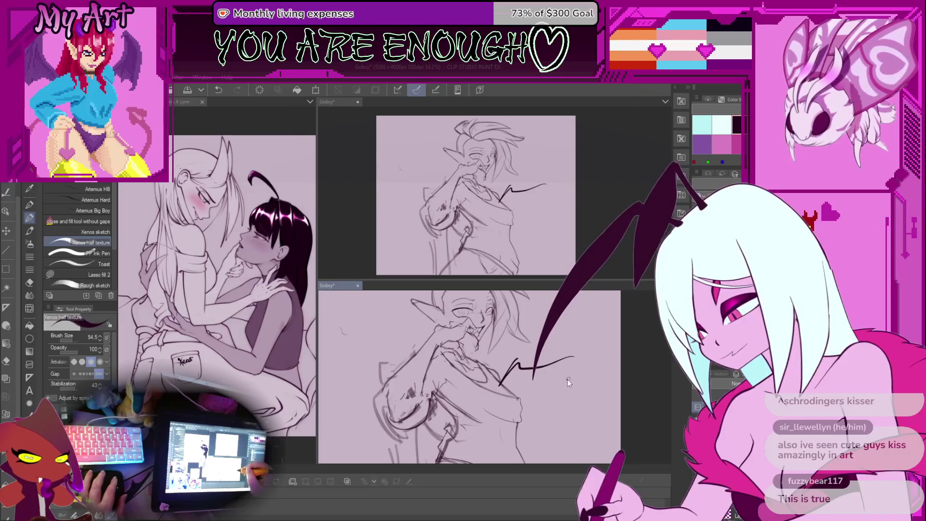
scroll(470, 376, "down", 2)
left_click_drag(567, 328, 567, 393)
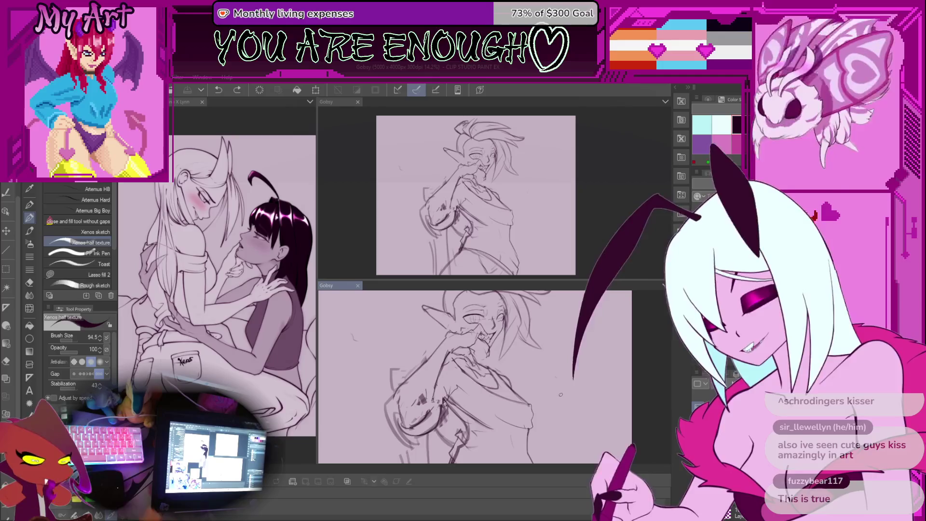